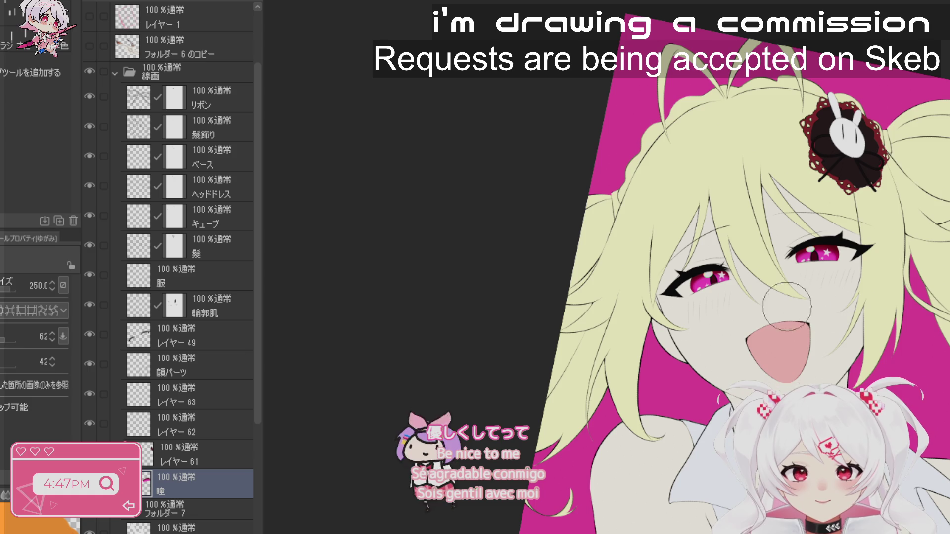
- Zoom in on the eyes, select レイヤー 49 and tilt the view slightly counter-clockwise
scroll(787, 306, up, 3)
scroll(732, 332, down, 3)
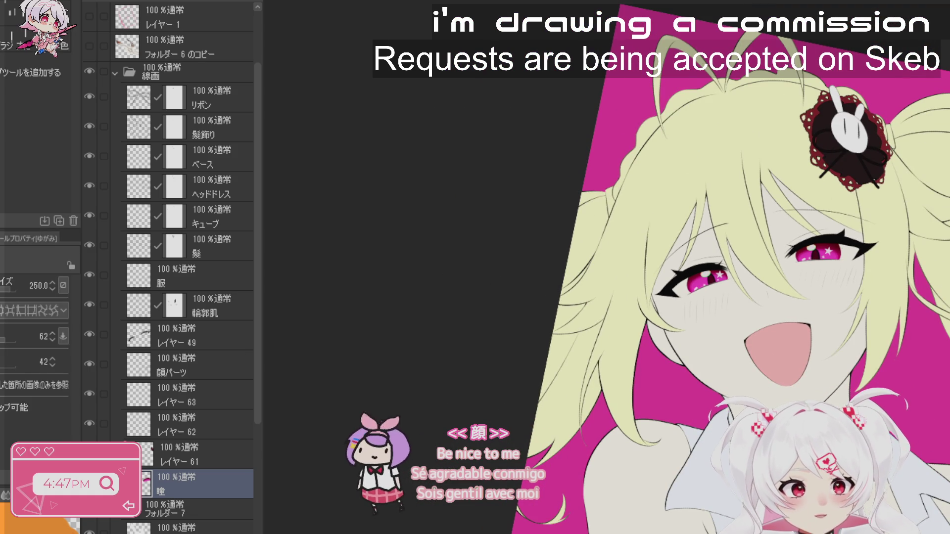
key(ctrl+space)
click(738, 290)
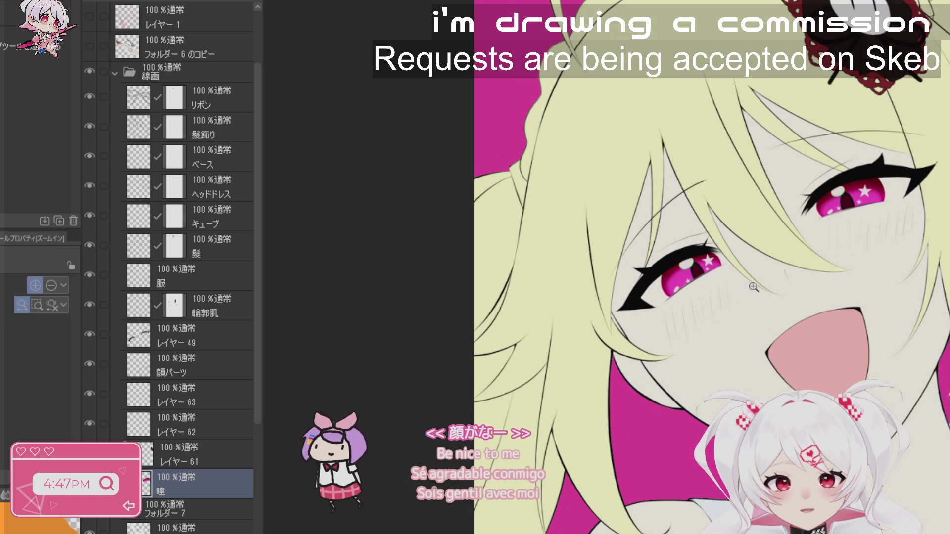
ctrl+shift+click(634, 303)
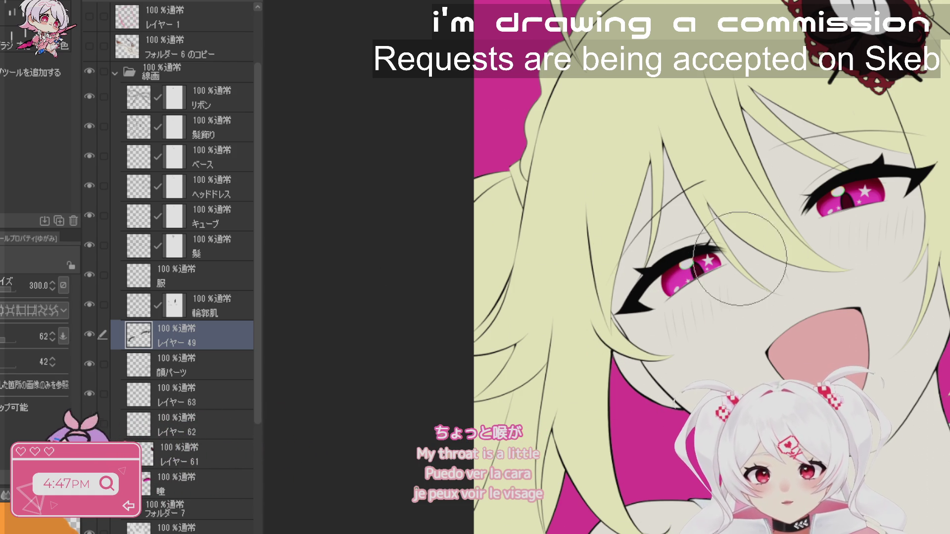
key(shift+space)
mouse_move(744, 244)
mouse_down()
mouse_move(742, 232)
mouse_move(727, 338)
mouse_move(642, 401)
mouse_move(726, 338)
mouse_move(744, 243)
mouse_move(714, 334)
mouse_up()
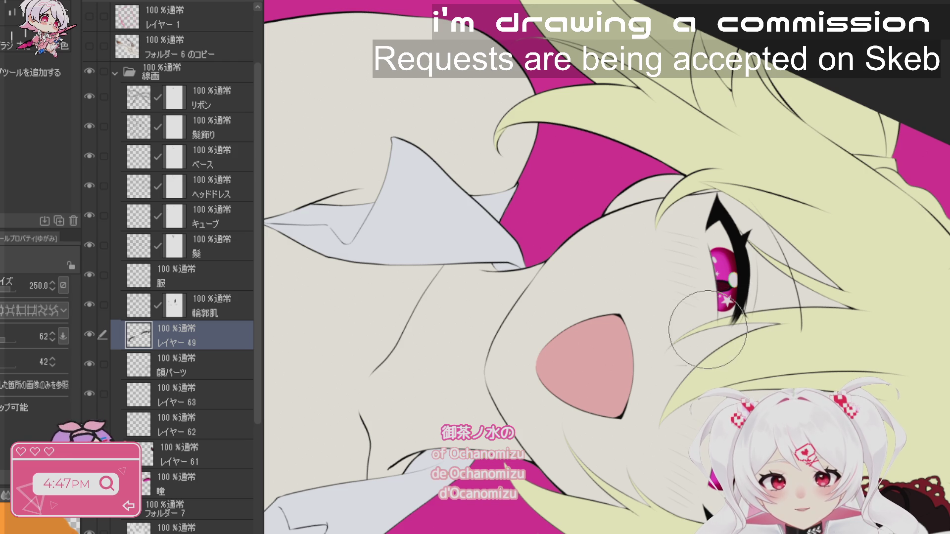
key(ctrl+0)
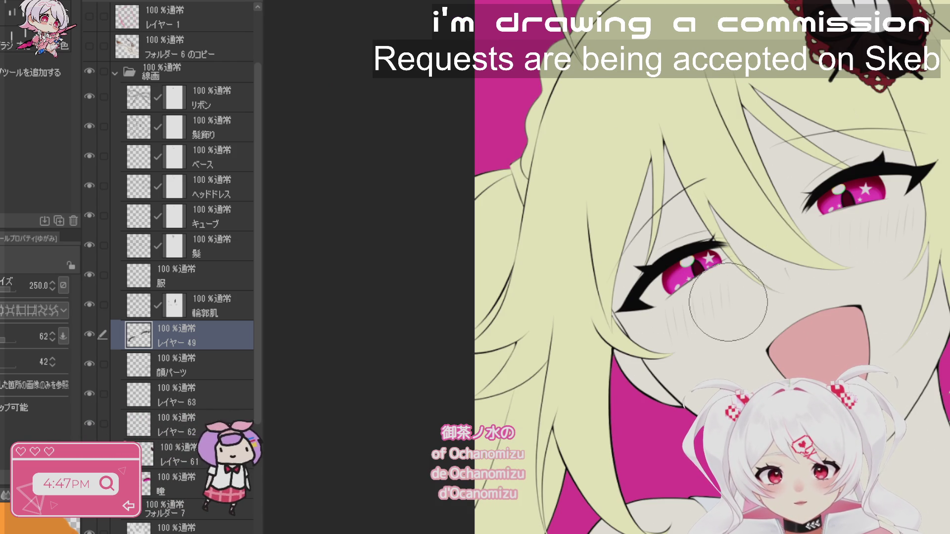
- Switch to the 瞳 eye layer and shrink the Liquify brush to size 100
click(188, 483)
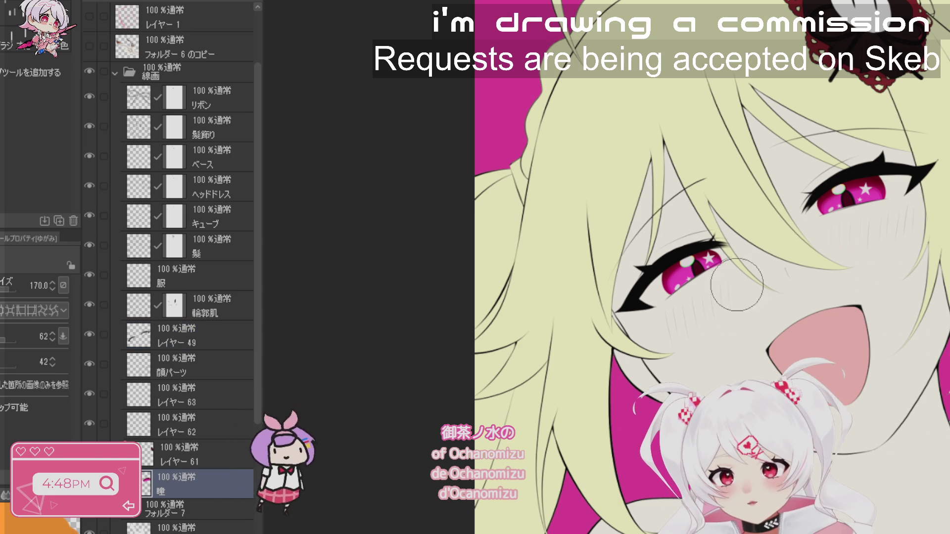
key(bracketleft)
key(bracketleft)
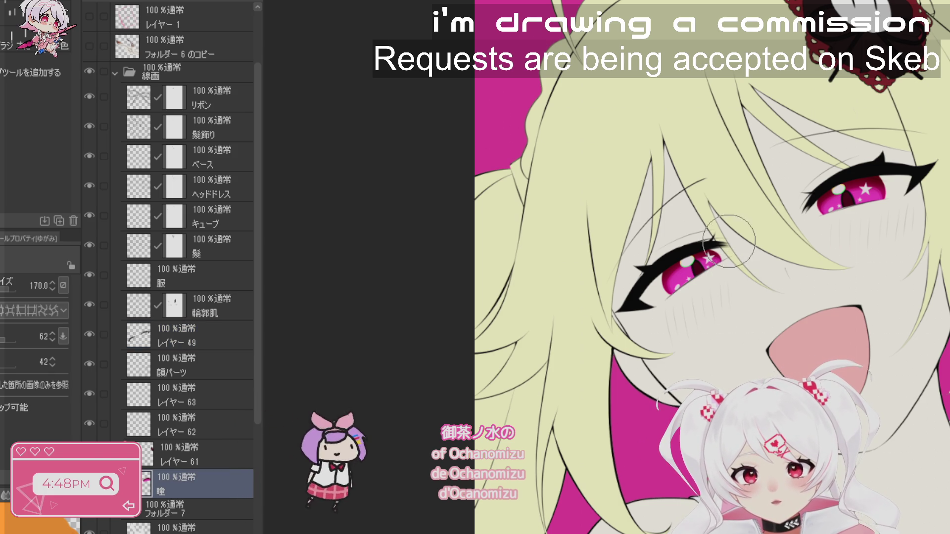
key(bracketleft)
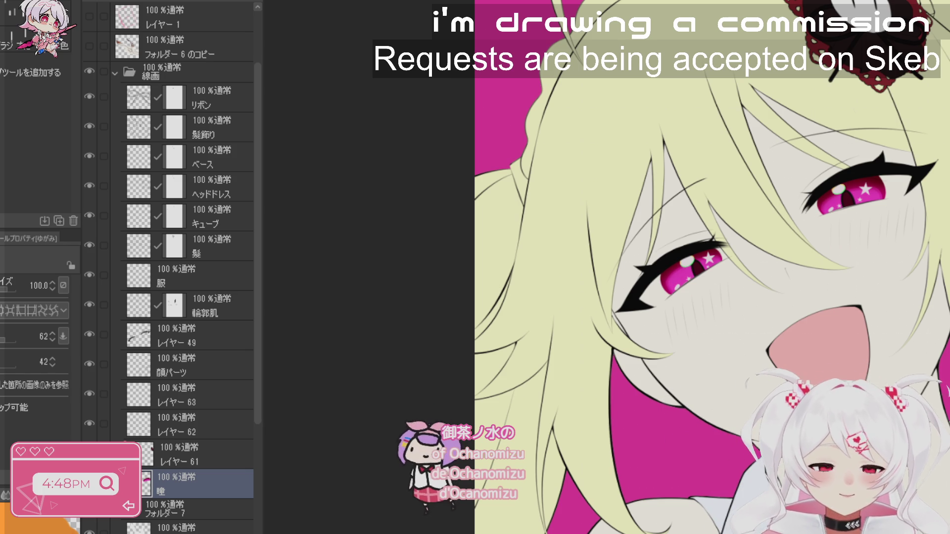
key(ctrl+minus)
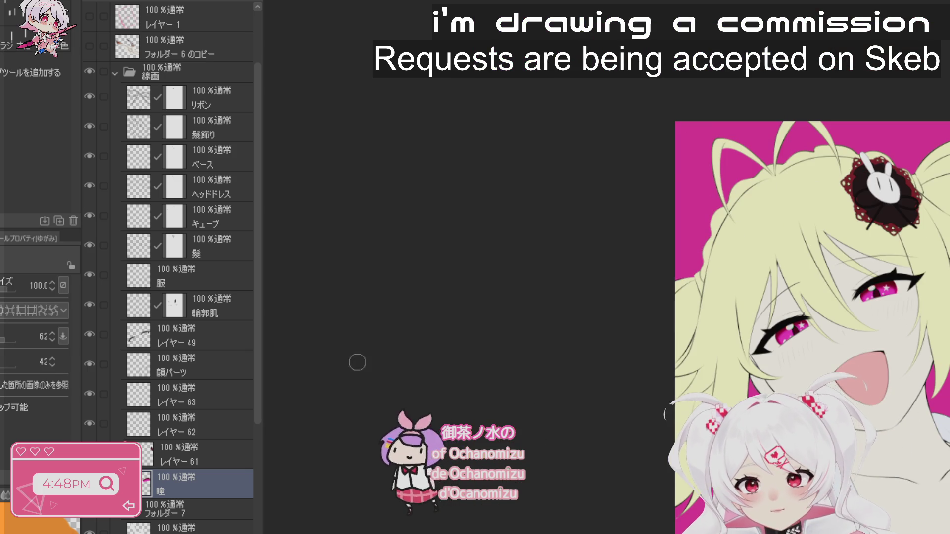
click(198, 451)
key(bracketright)
key(bracketright)
key(ctrl+plus)
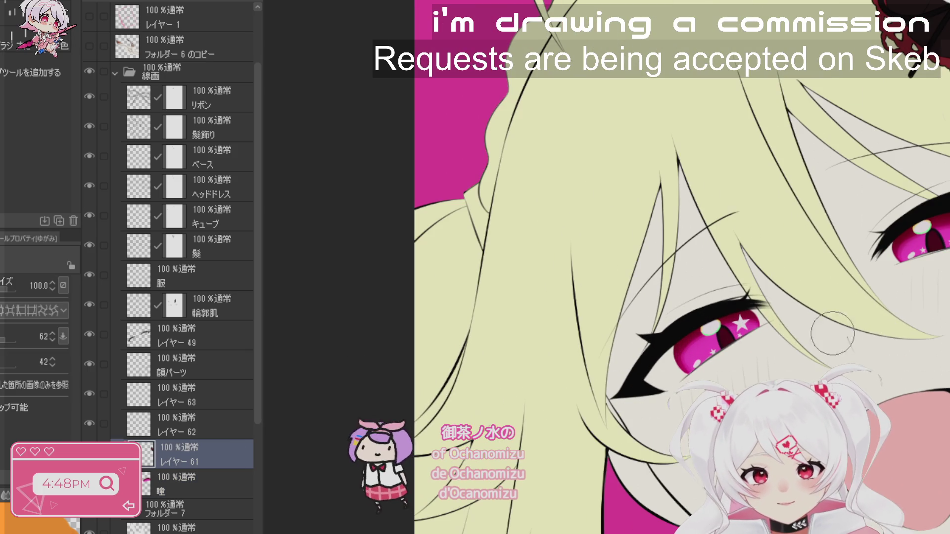
key(bracketright)
key(bracketright)
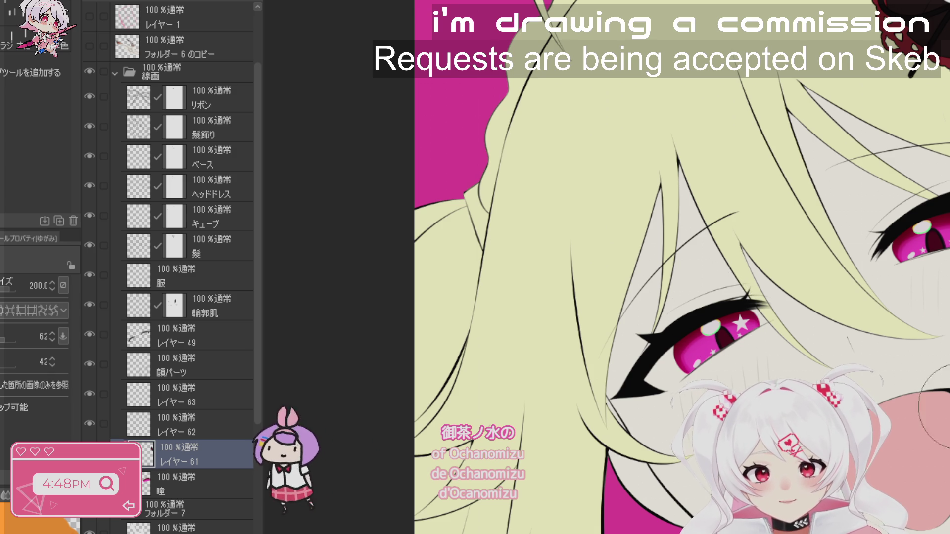
key(bracketleft)
scroll(741, 368, up, 3)
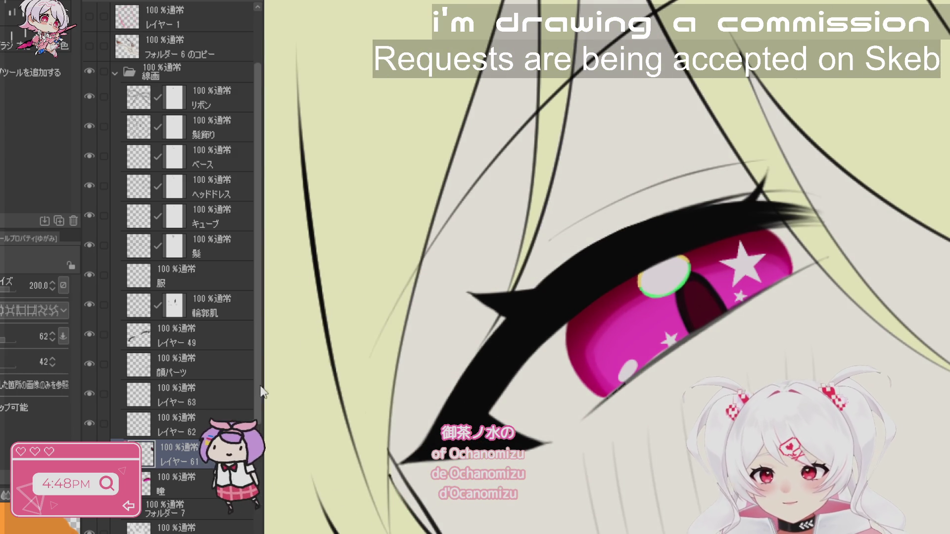
key(bracketleft)
key(bracketleft)
key(bracketleft)
key(alt+bracketleft)
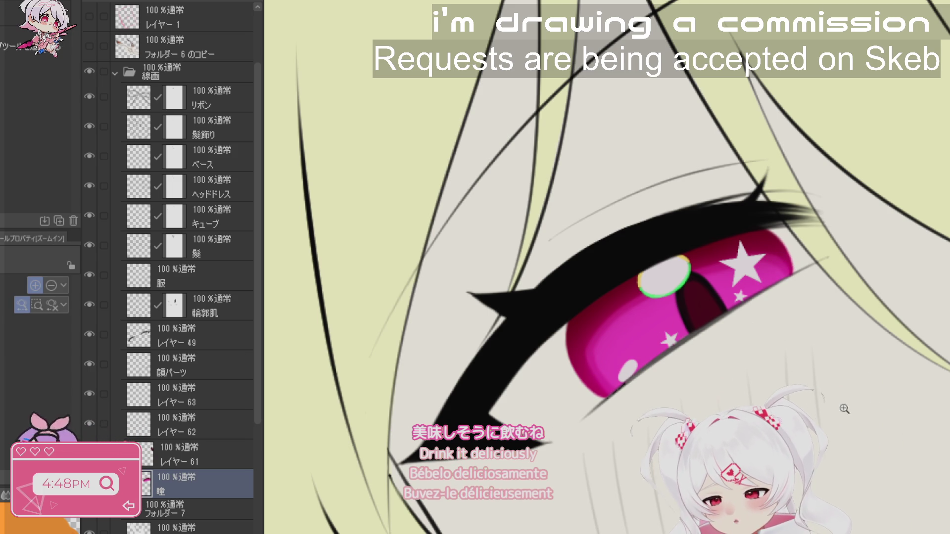
scroll(736, 377, down, 3)
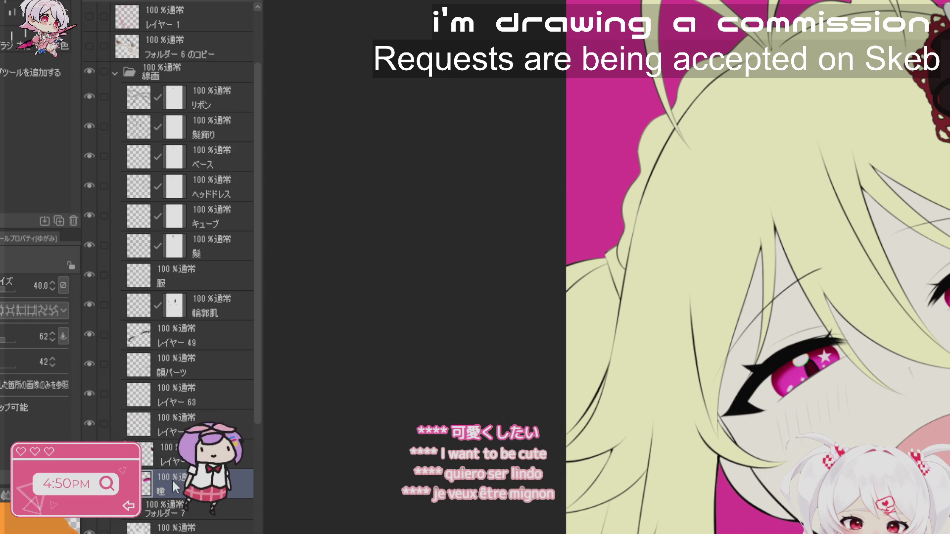
- Add the empty raster layer レイヤー 64 at the bottom of フォルダー 7 and take up the brushes
scroll(256, 385, down, 10)
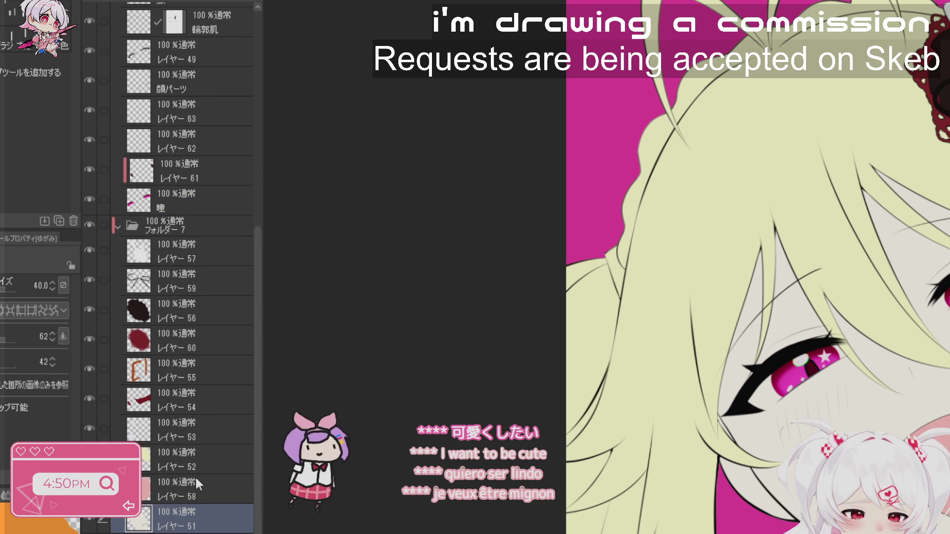
key(ctrl+shift+n)
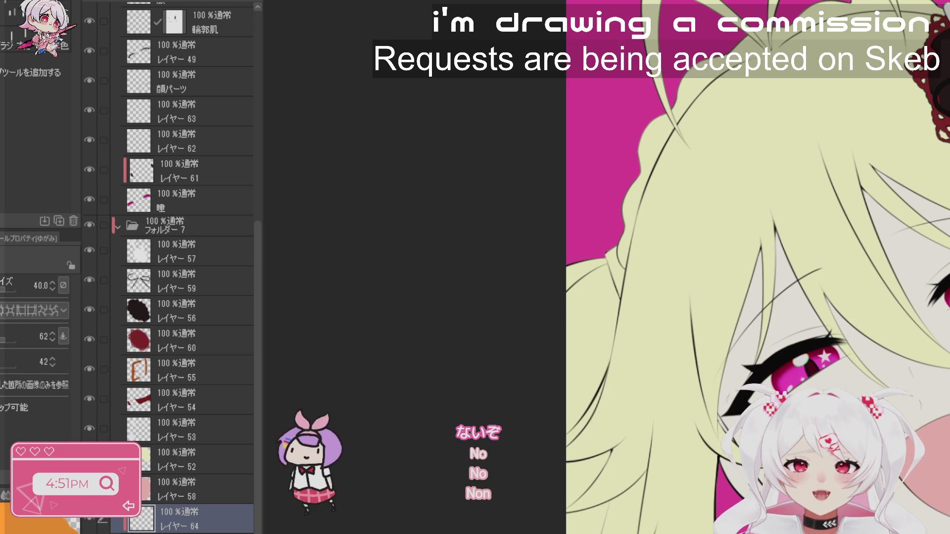
key(b)
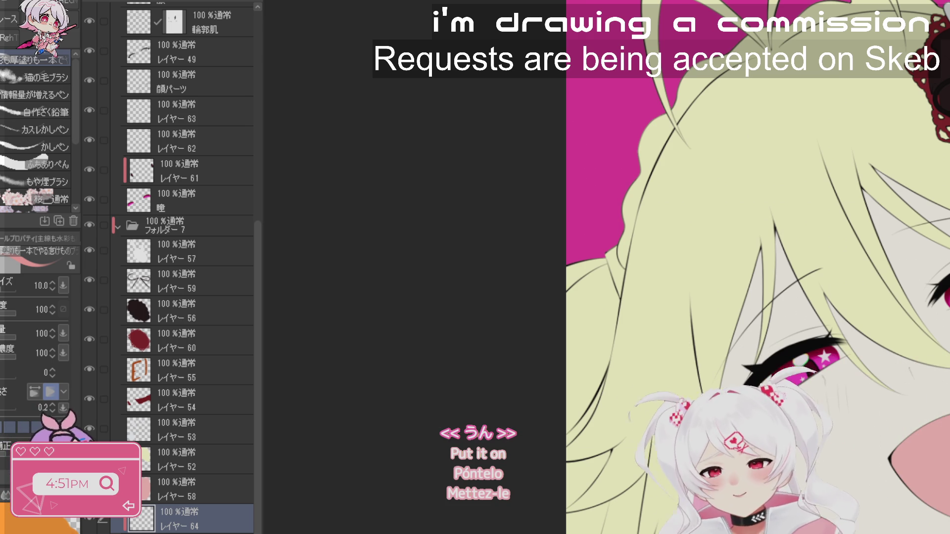
- Airbrush soft pink blush on the cheeks at size 100, then 60
key(b)
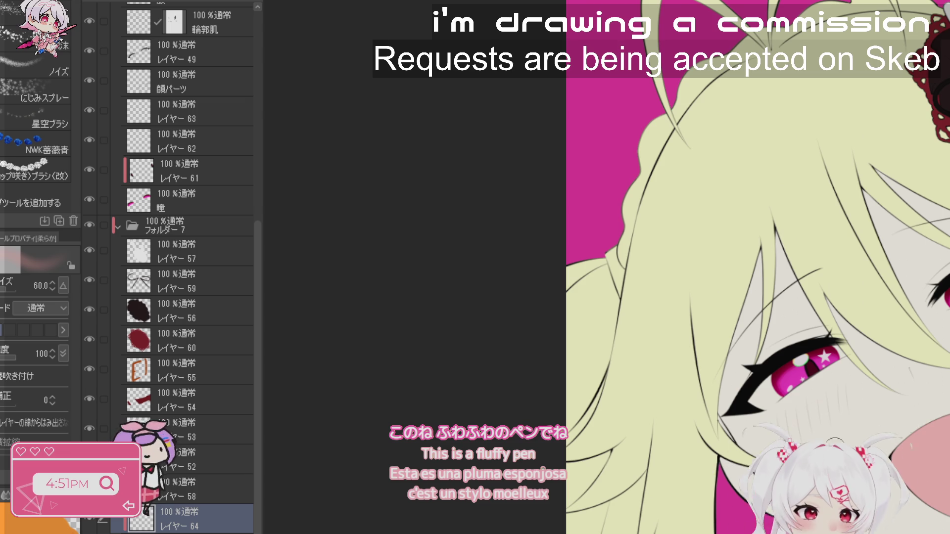
key(bracketright)
key(bracketright)
key(bracketright)
key(bracketright)
key(bracketright)
key(bracketright)
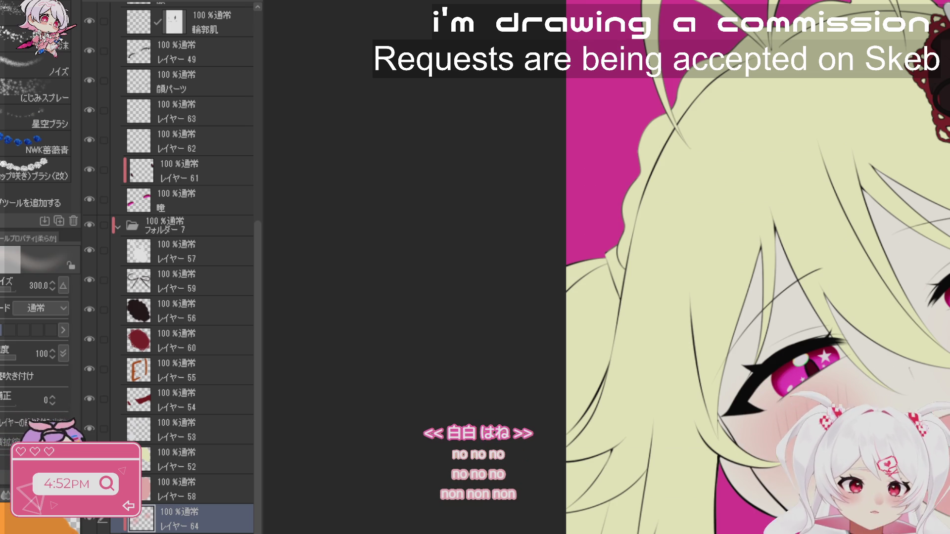
key(bracketleft)
key(bracketleft)
key(bracketleft)
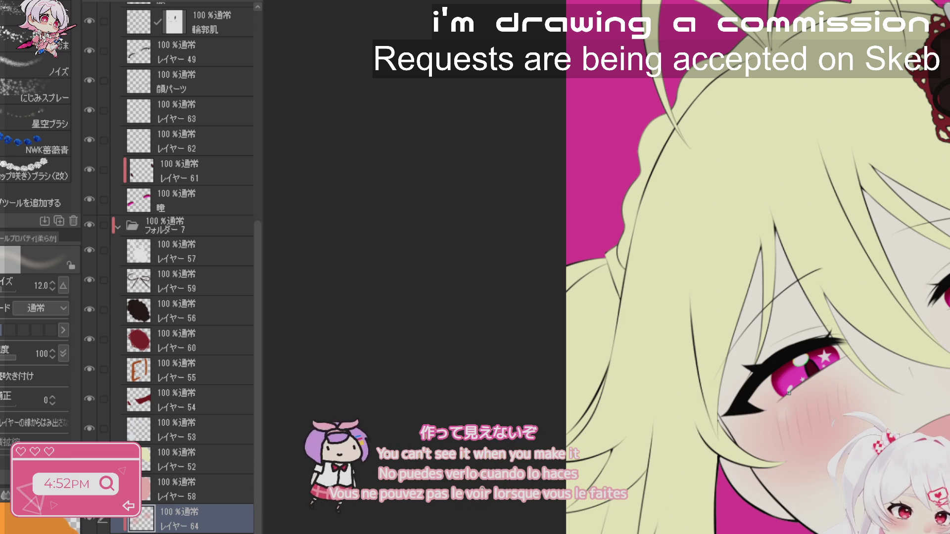
- Dab a small highlight below the eye with the pen at size 20
key(b)
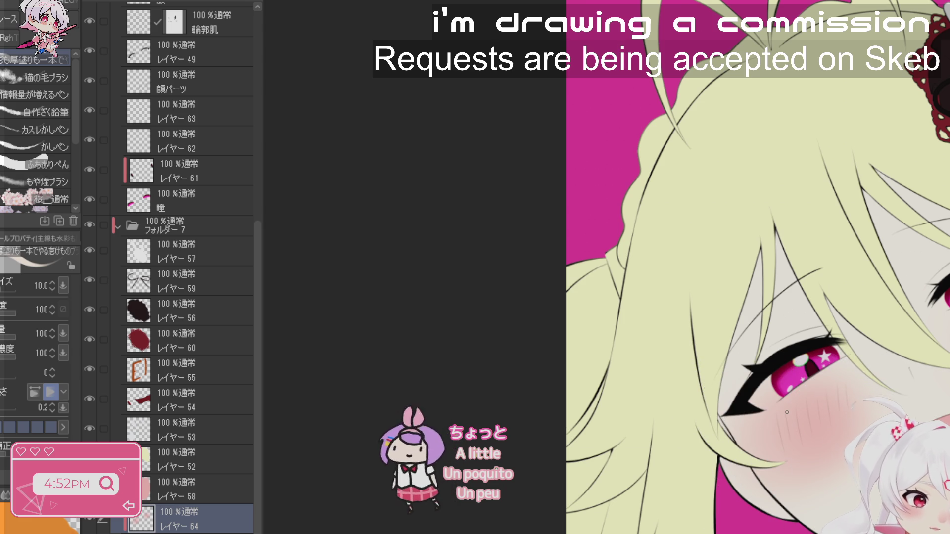
key(bracketright)
key(bracketright)
key(bracketright)
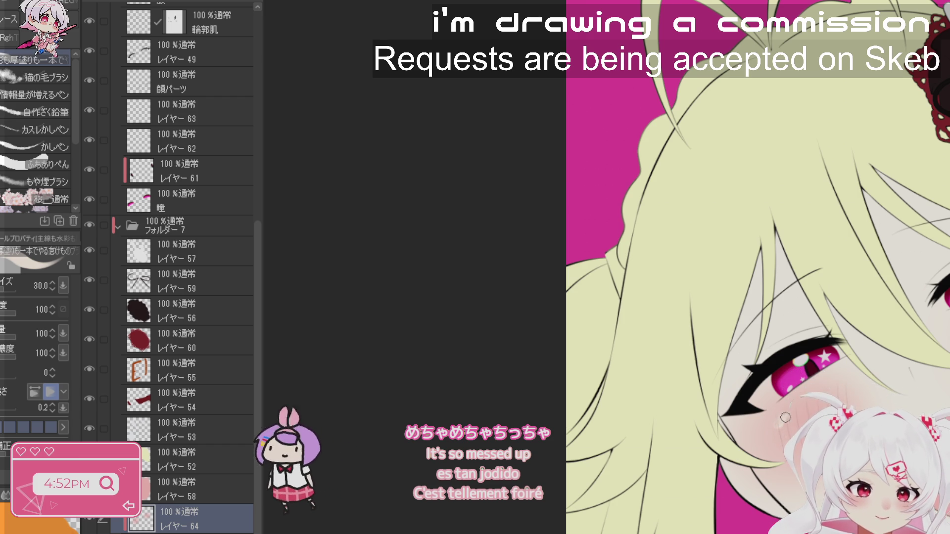
click(785, 422)
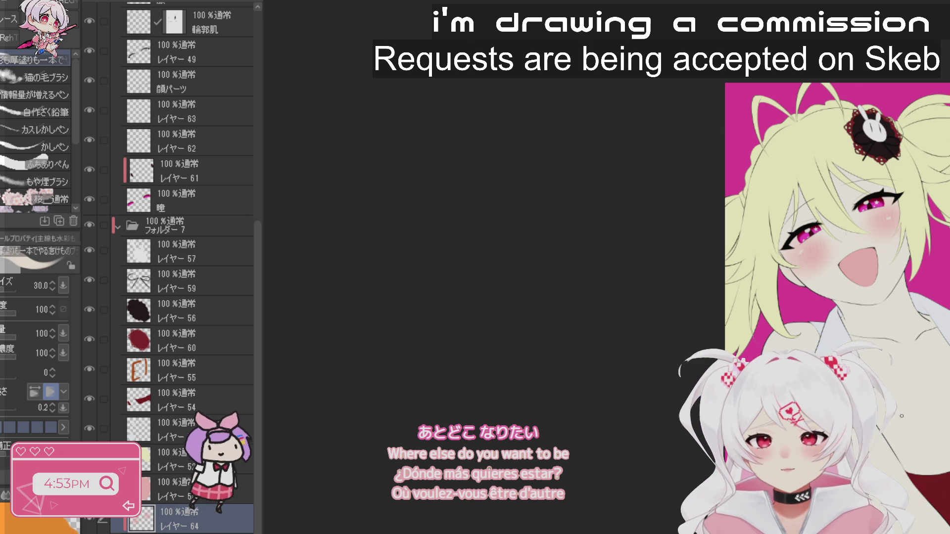
- Pan to show the whole character and raise the soft airbrush size to 1000
key(space)
drag(944, 343, 677, 306)
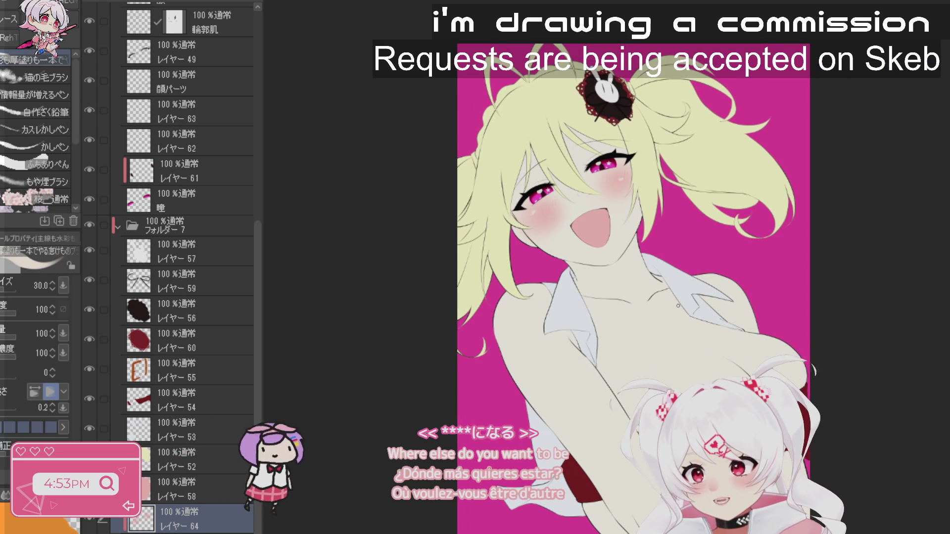
key(b)
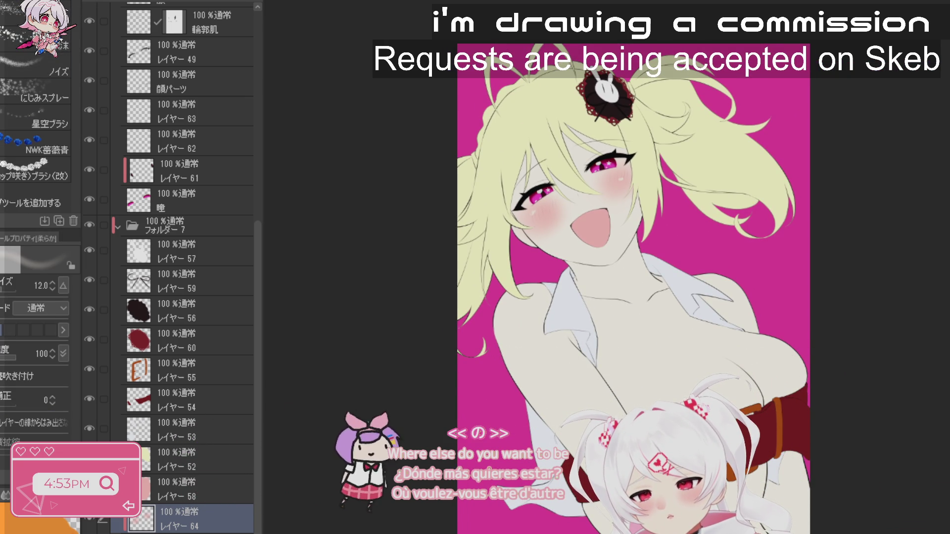
key(bracketright)
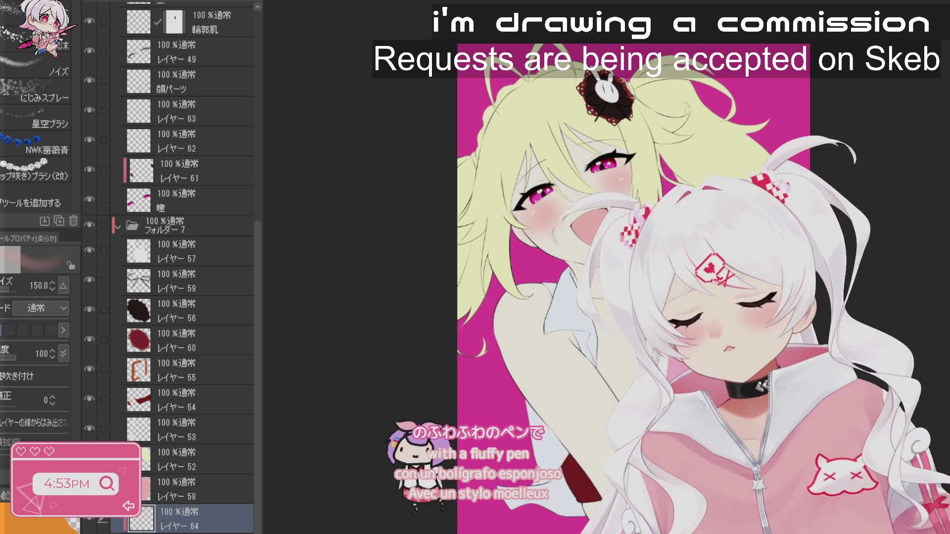
key(bracketleft)
key(bracketleft)
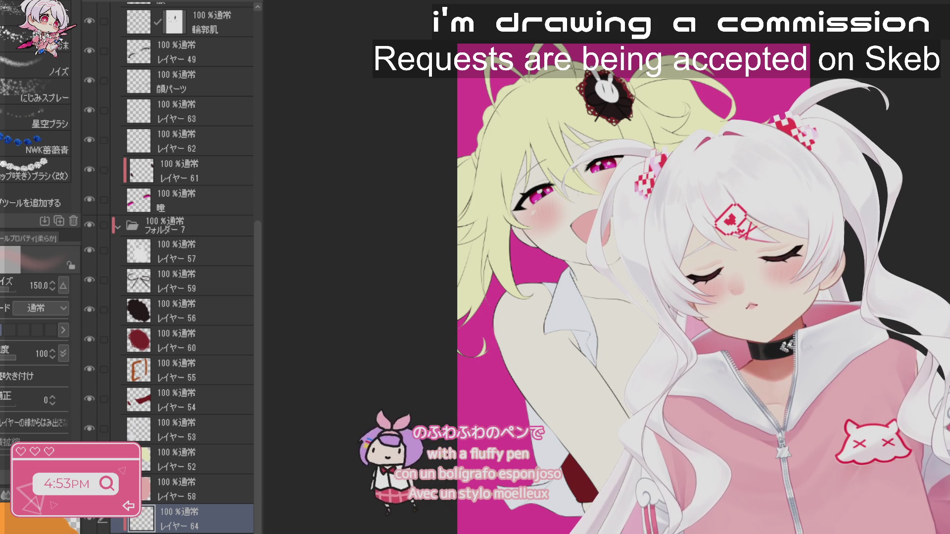
key(bracketright)
key(bracketright)
key(bracketright)
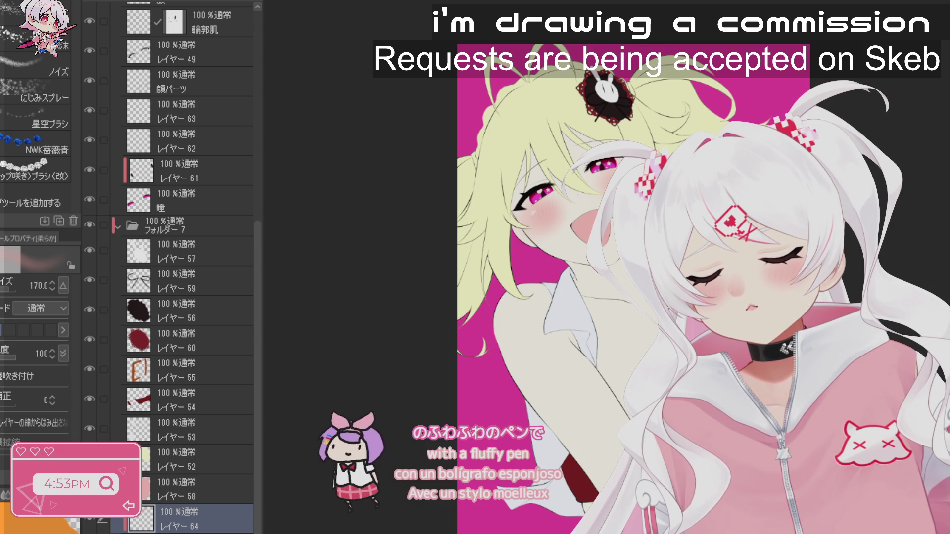
key(bracketright)
key(bracketright)
key(bracketright)
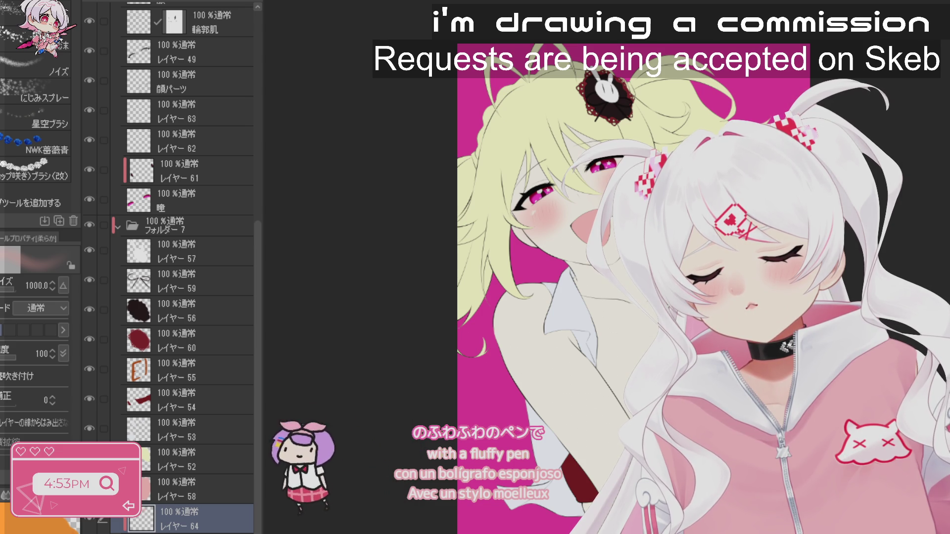
- Stroke pink airbrush shading over the chest, then undo it back to a faint blush
mouse_move(698, 396)
mouse_down()
mouse_move(710, 371)
mouse_move(838, 340)
mouse_move(787, 356)
mouse_up()
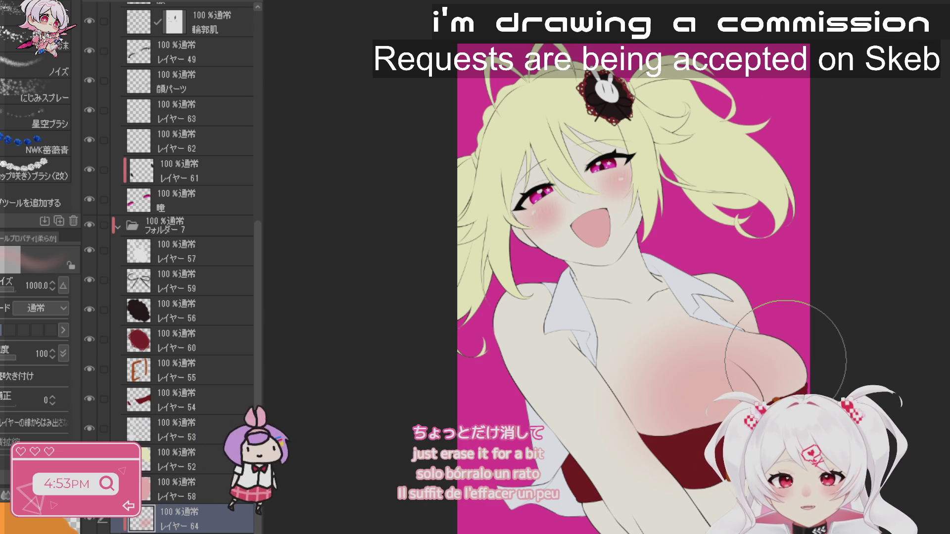
key(ctrl+z)
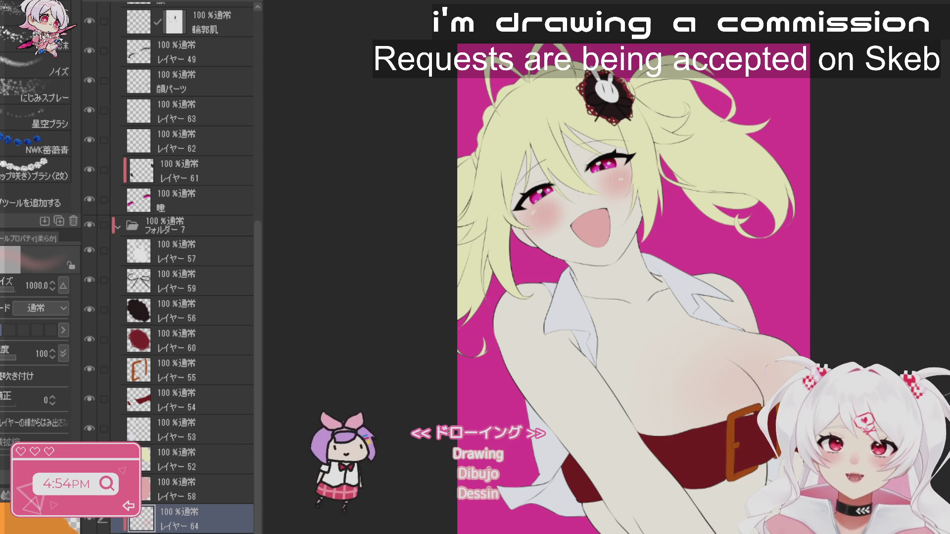
- Zoom in on the face and chest, set the soft airbrush to 500, and pan to the hair ornament
scroll(586, 259, down, 3)
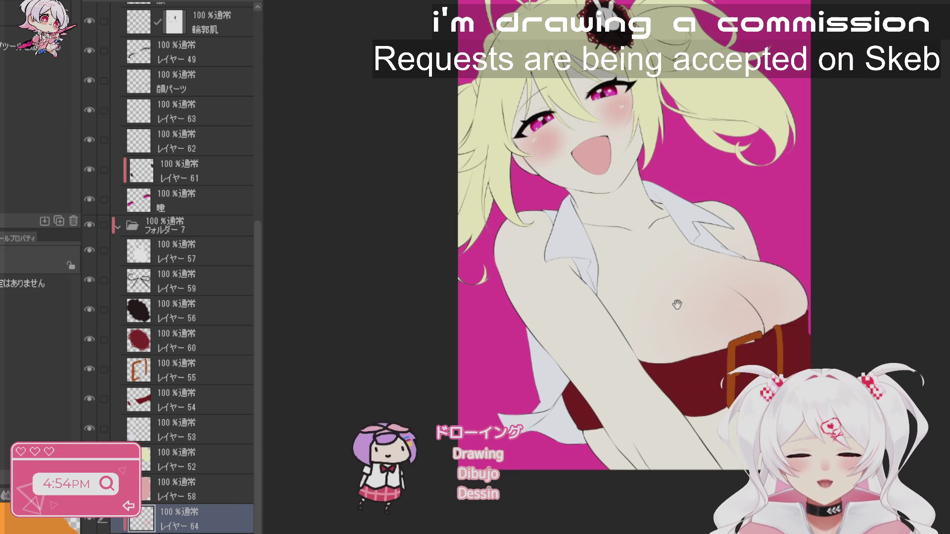
drag(586, 260, 621, 327)
drag(687, 327, 688, 328)
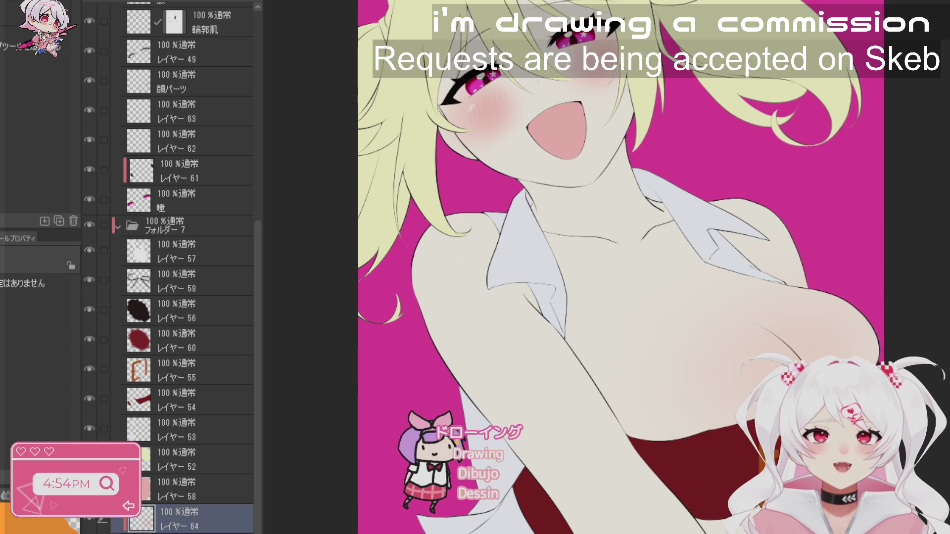
key(b)
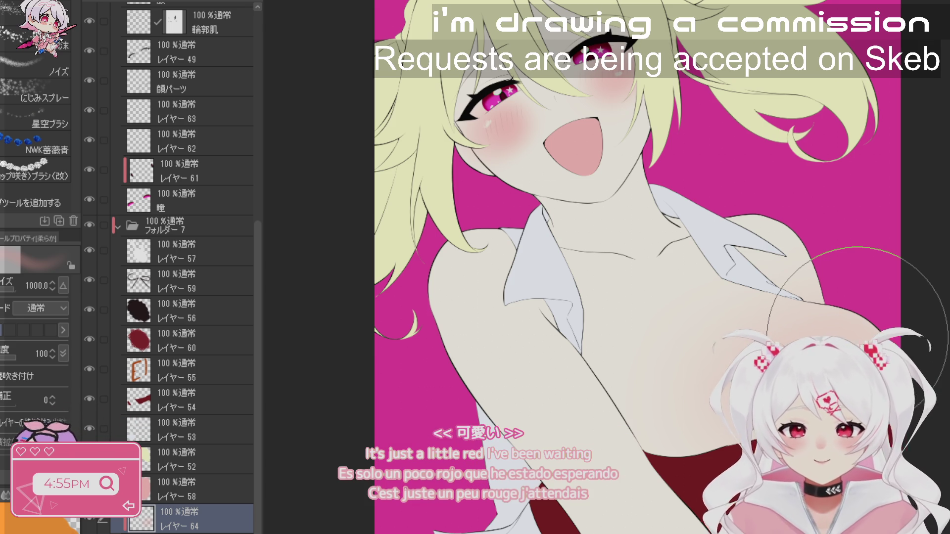
key(bracketleft)
key(bracketleft)
key(bracketleft)
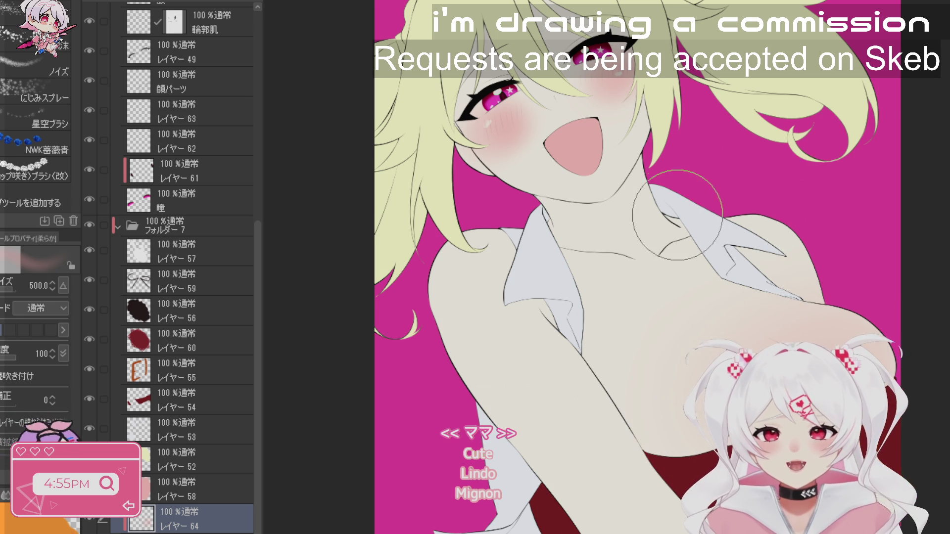
key(h)
drag(789, 351, 839, 525)
key(b)
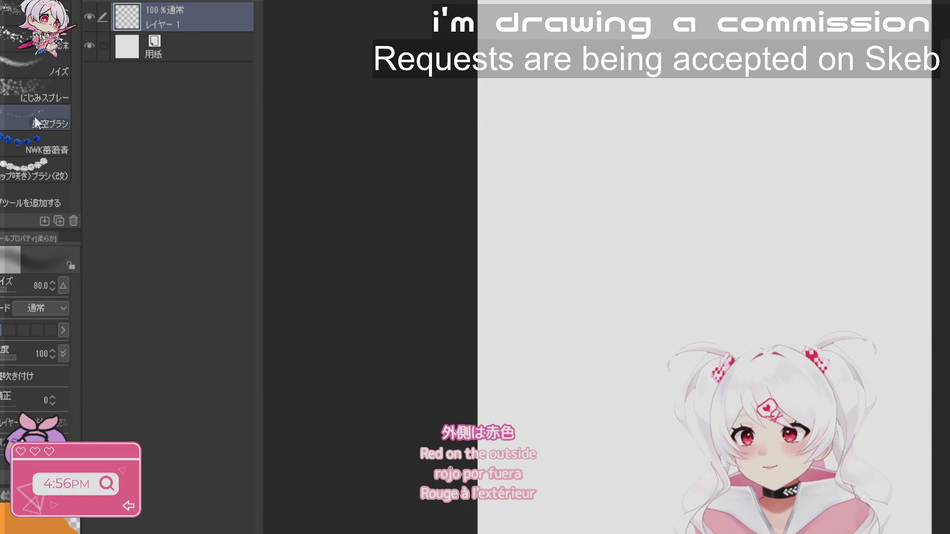
- Sketch a U-shaped outline with a top line using the pen at size 25
key(b)
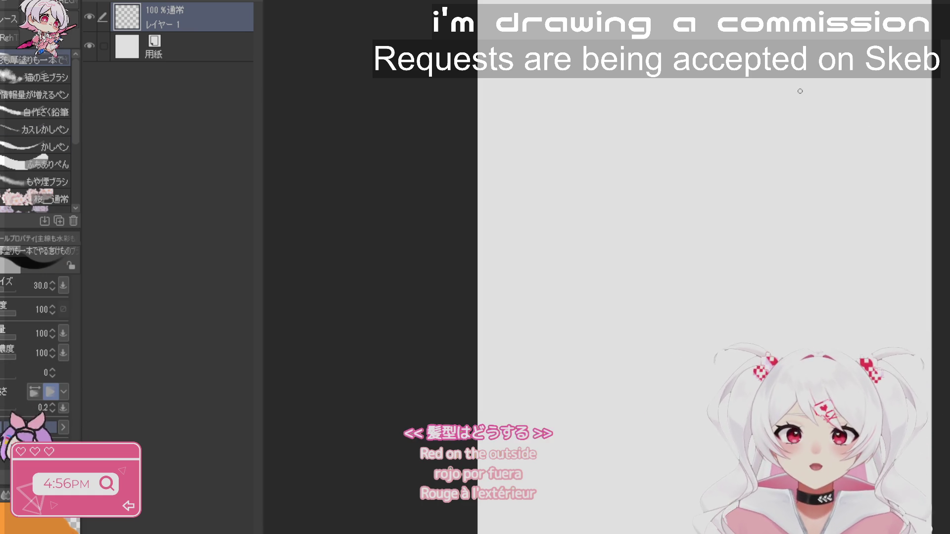
key(bracketleft)
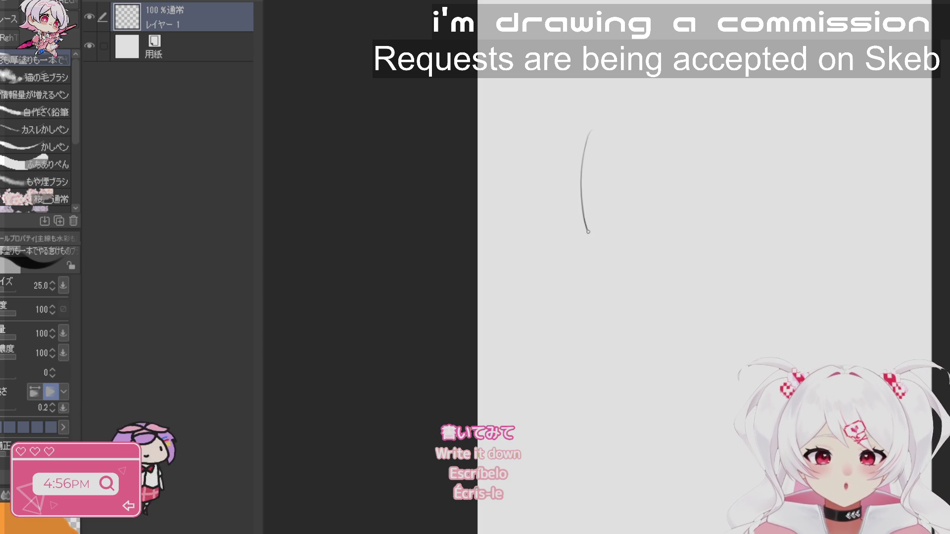
drag(647, 272, 735, 149)
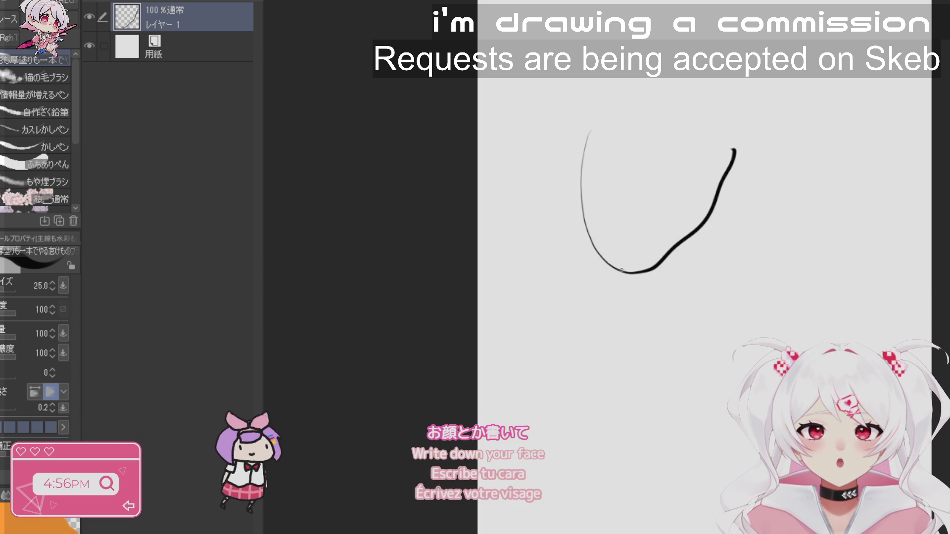
mouse_move(594, 246)
mouse_down()
mouse_move(584, 187)
mouse_move(594, 147)
mouse_up()
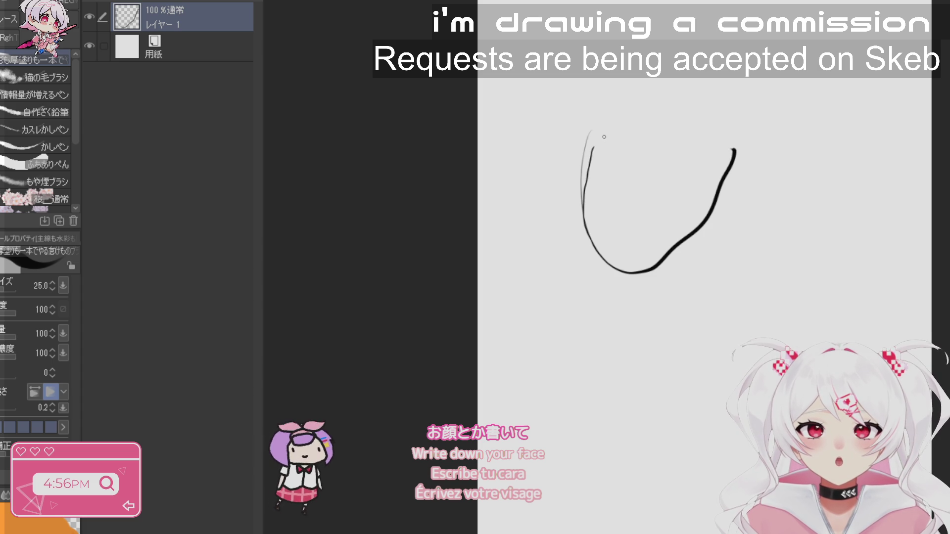
key(ctrl+z)
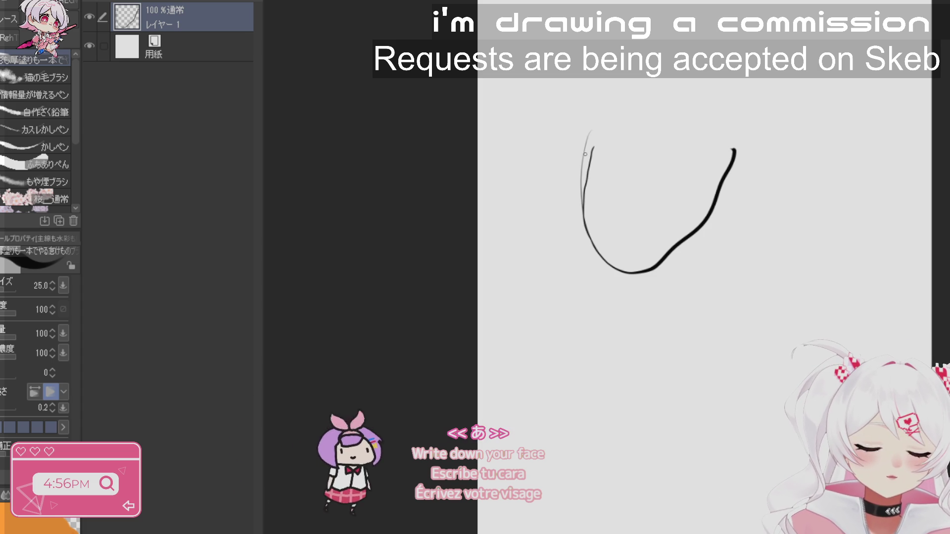
drag(589, 133, 589, 208)
drag(607, 254, 618, 271)
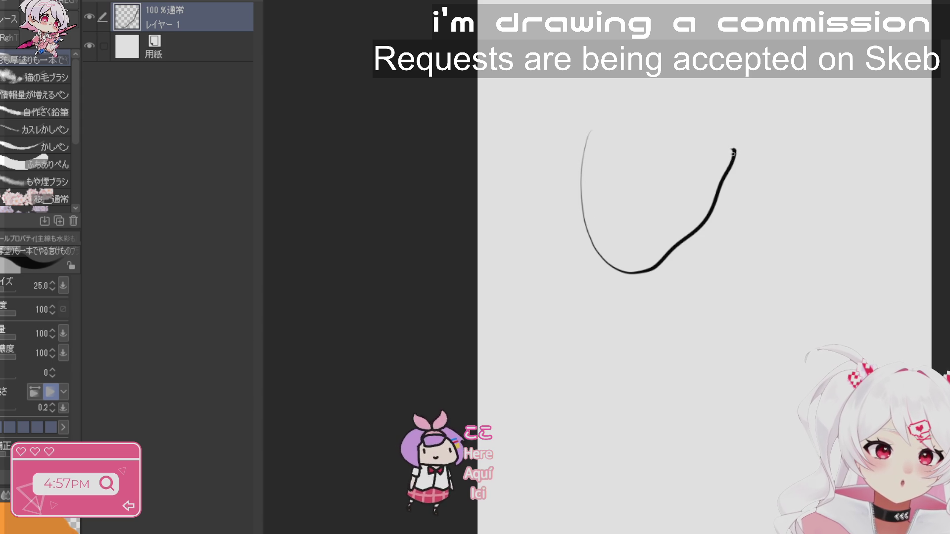
drag(733, 151, 672, 133)
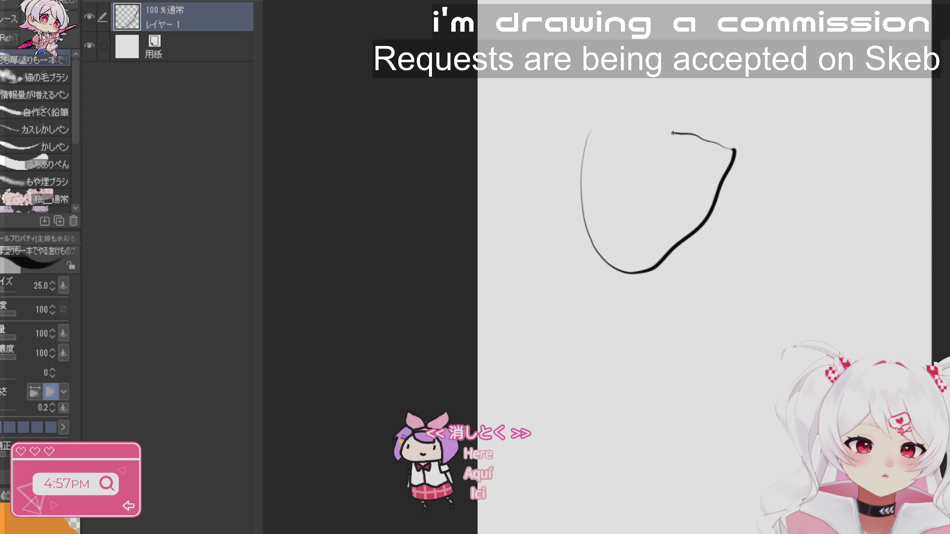
drag(616, 138, 595, 132)
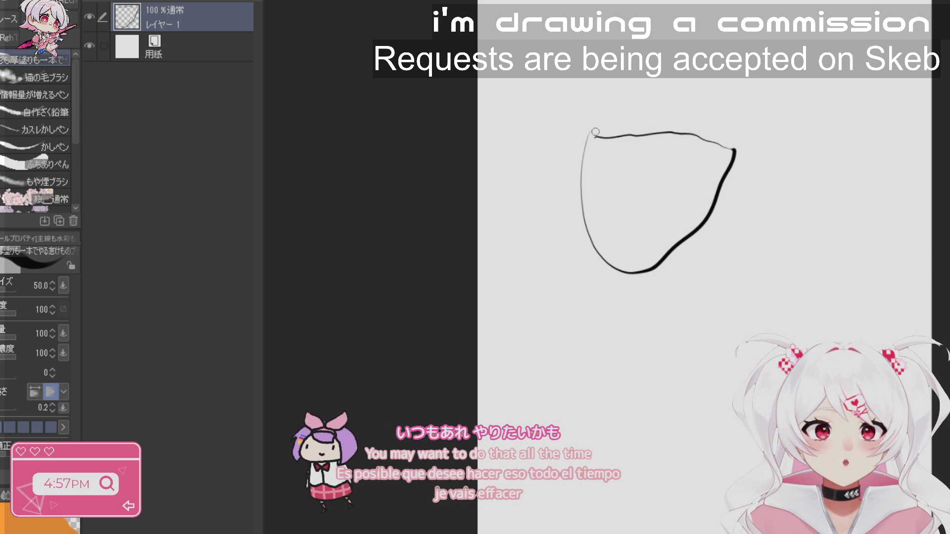
- Set the pen size to 40 and clear the trial strokes from the canvas
key(bracketright)
key(bracketright)
key(bracketright)
key(bracketleft)
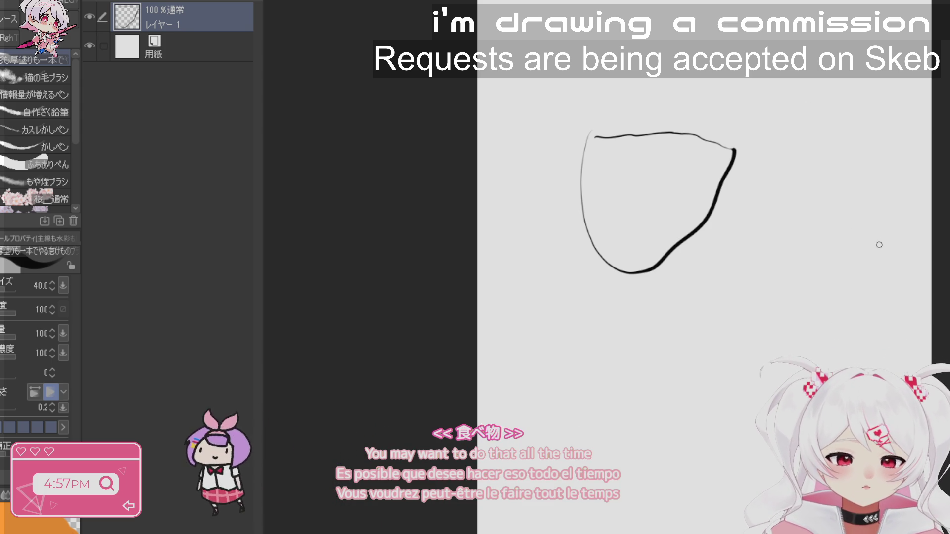
key(ctrl+z)
key(Delete)
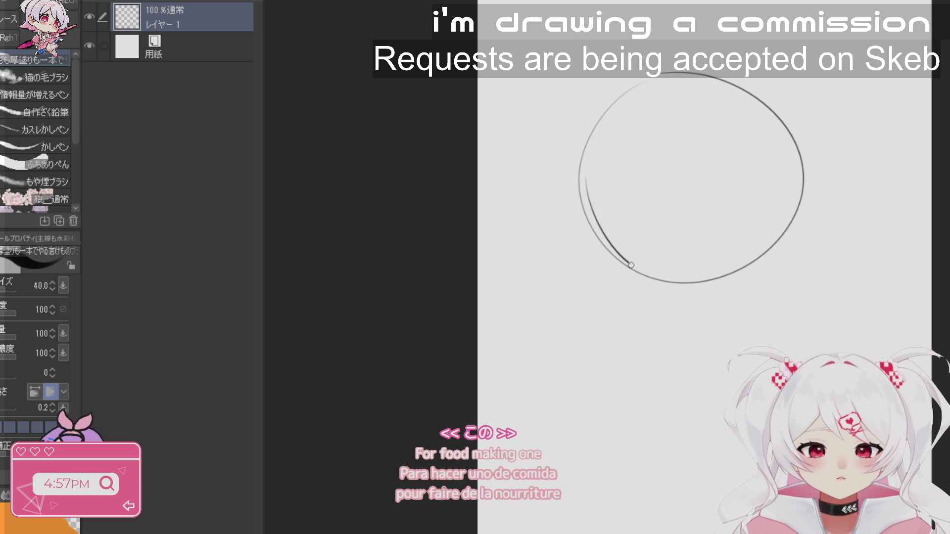
- Draw the left ear bulge, eyebrow arcs and eyes, with a highlight in the left eye
drag(578, 177, 607, 249)
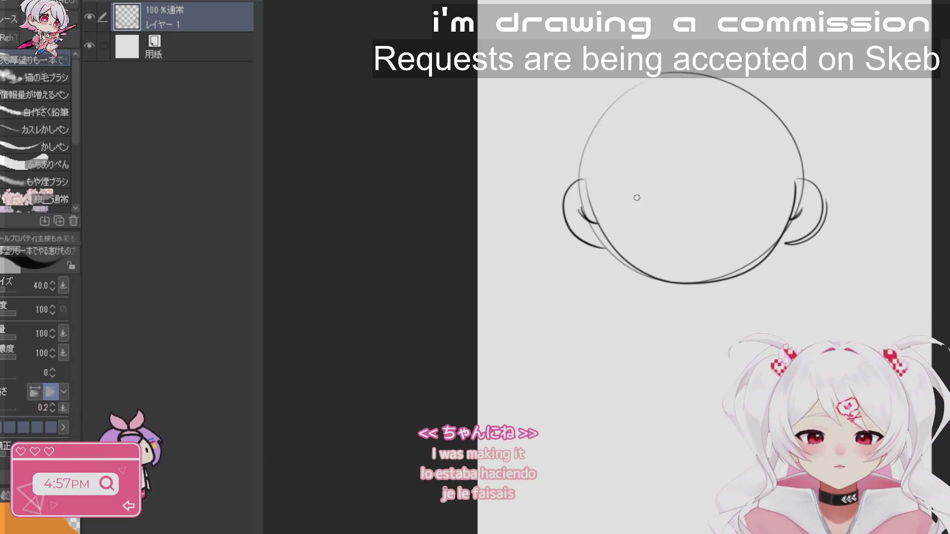
mouse_move(611, 187)
mouse_down()
mouse_move(623, 167)
mouse_move(654, 174)
mouse_up()
mouse_move(711, 160)
mouse_down()
mouse_move(733, 160)
mouse_move(766, 184)
mouse_move(713, 184)
mouse_move(742, 183)
mouse_move(729, 198)
mouse_up()
key(ctrl+z)
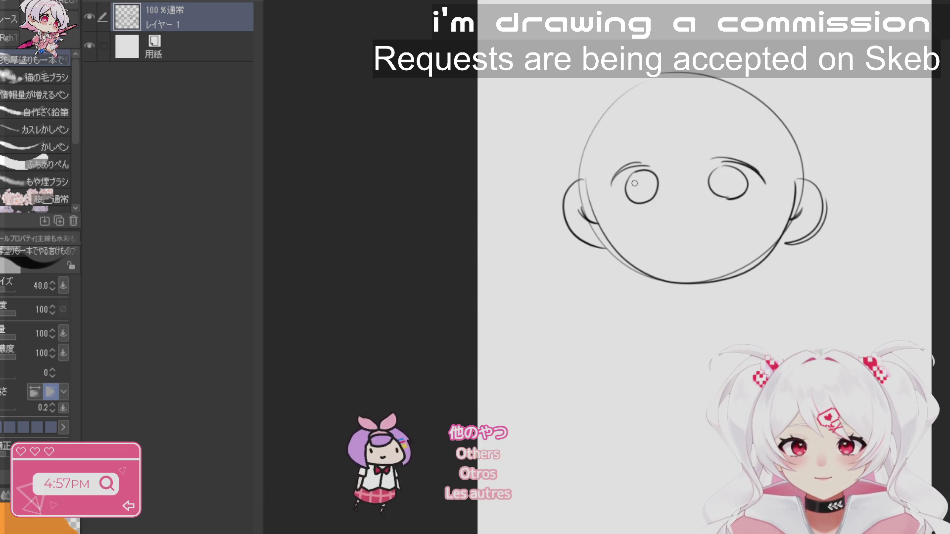
drag(640, 182, 639, 179)
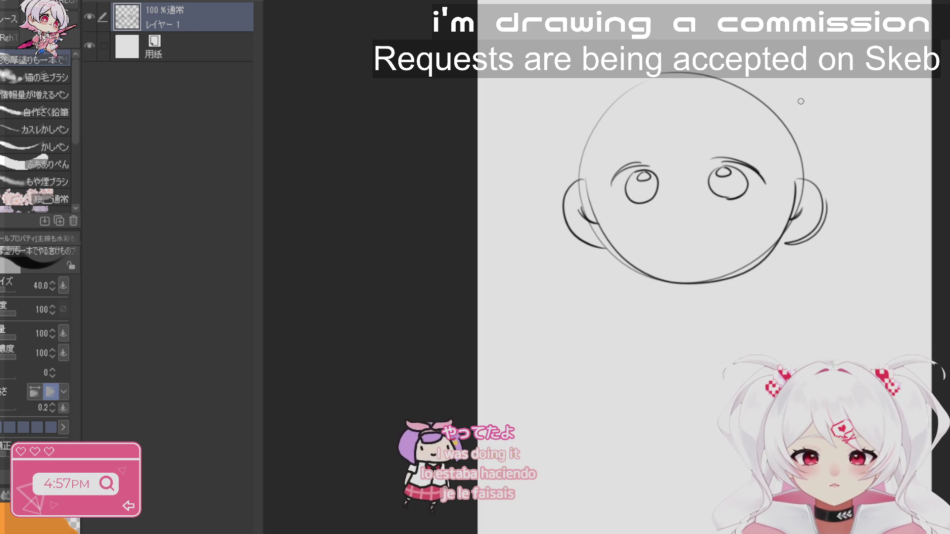
- Add a small arched nose and blush strokes on both cheeks
drag(682, 202, 683, 213)
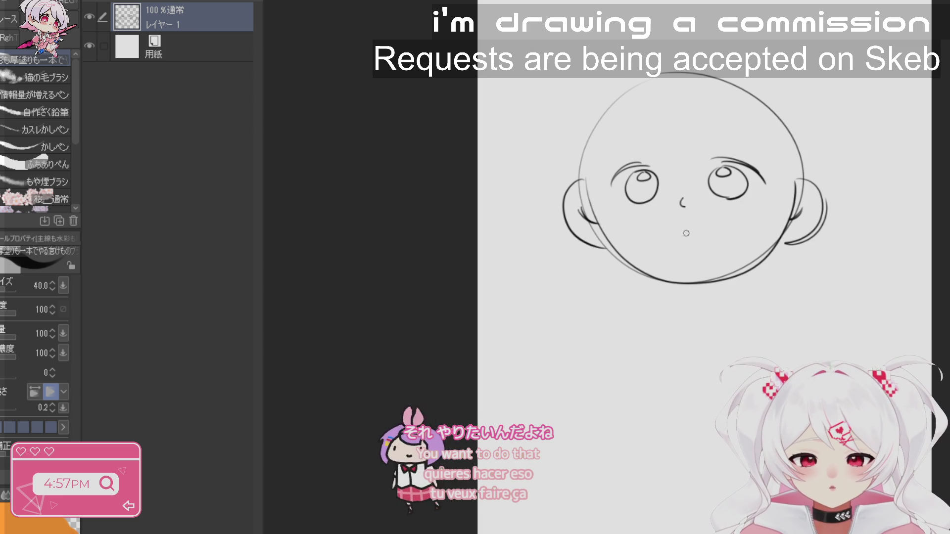
key(ctrl+z)
mouse_move(679, 204)
mouse_down()
mouse_move(718, 217)
mouse_move(676, 255)
mouse_move(656, 228)
mouse_move(620, 217)
mouse_up()
key(ctrl+z)
drag(628, 211, 626, 216)
mouse_move(748, 201)
mouse_down()
mouse_move(745, 210)
mouse_move(755, 208)
mouse_up()
key(space)
drag(693, 198, 691, 242)
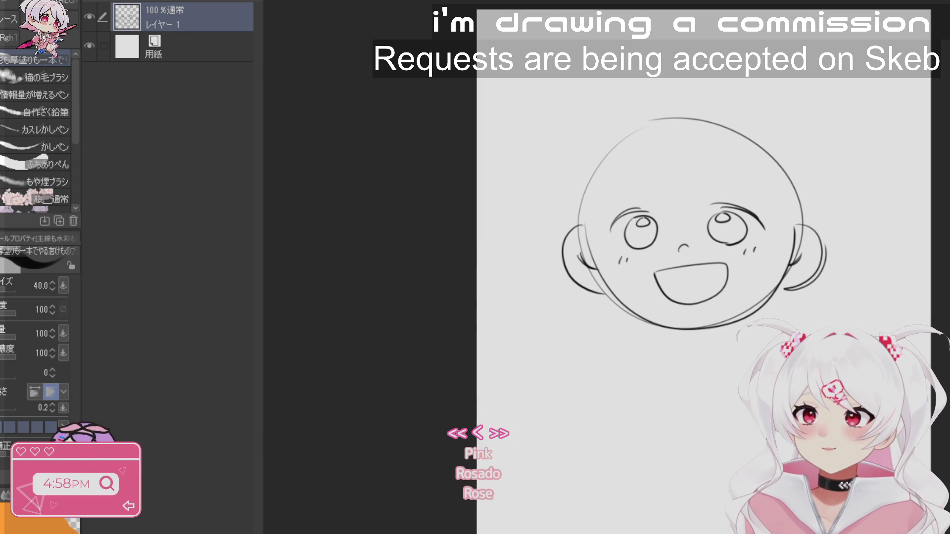
- Draw curved swept bangs across the forehead with a right-side bang edge
scroll(780, 343, up, 2)
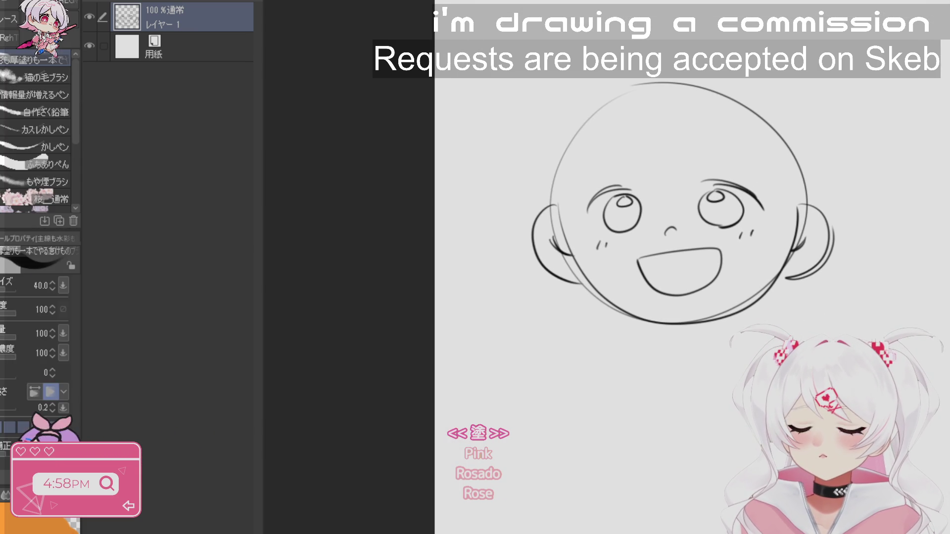
mouse_move(692, 248)
mouse_down()
mouse_move(750, 297)
mouse_move(771, 360)
mouse_up()
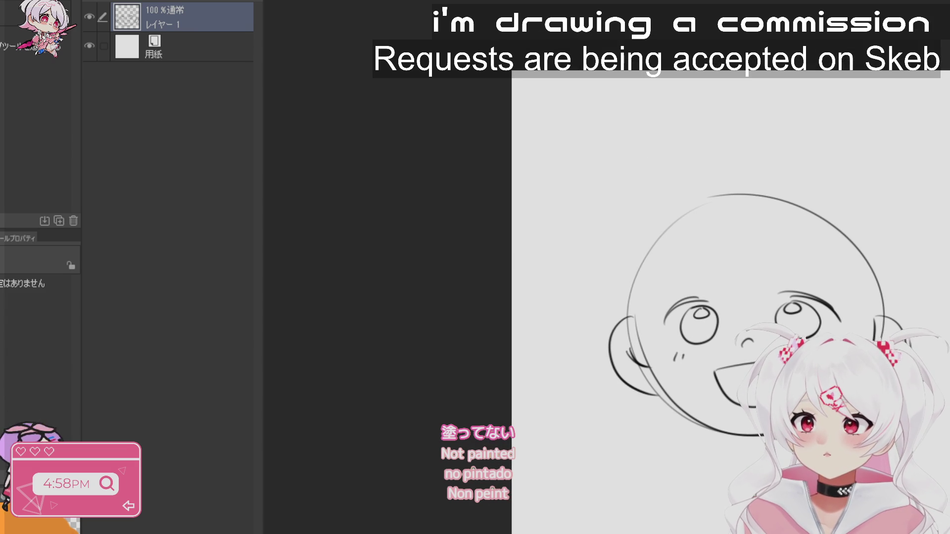
key(space)
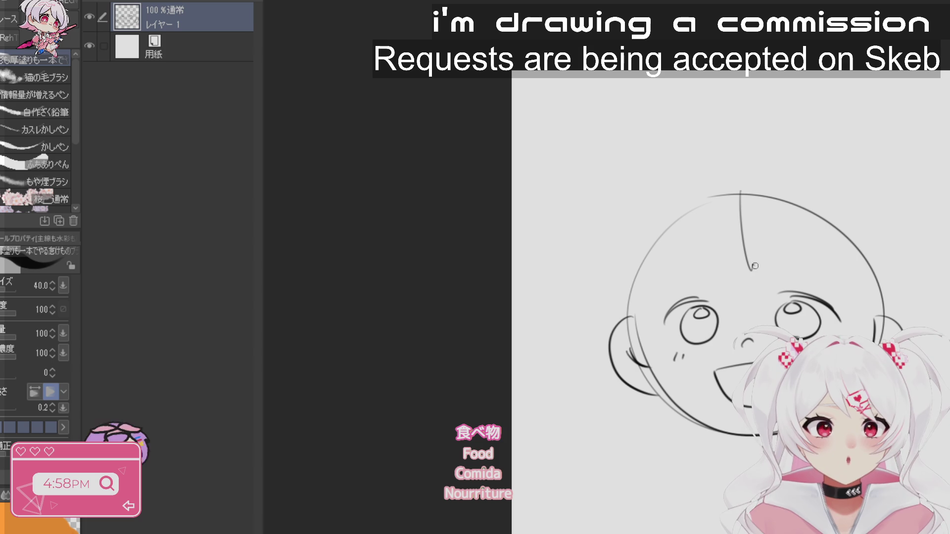
key(ctrl+z)
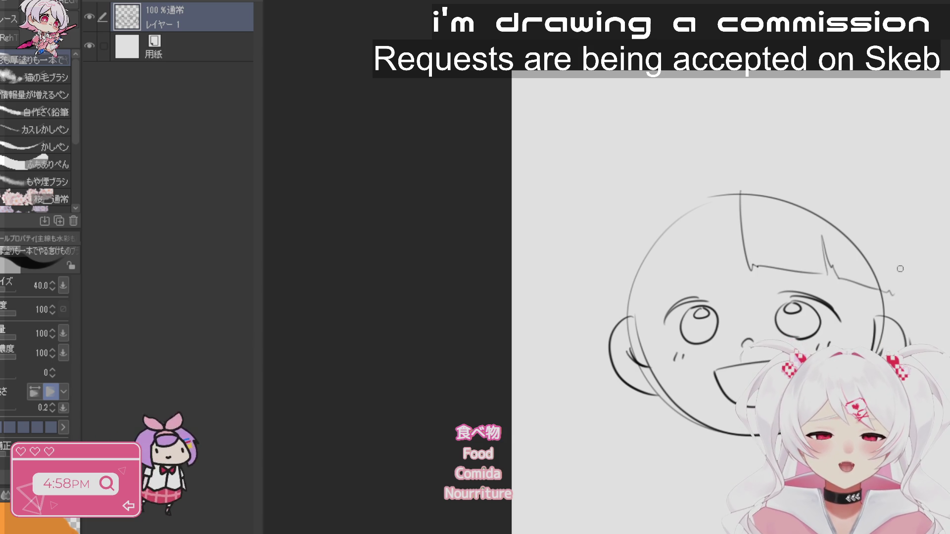
key(ctrl+z)
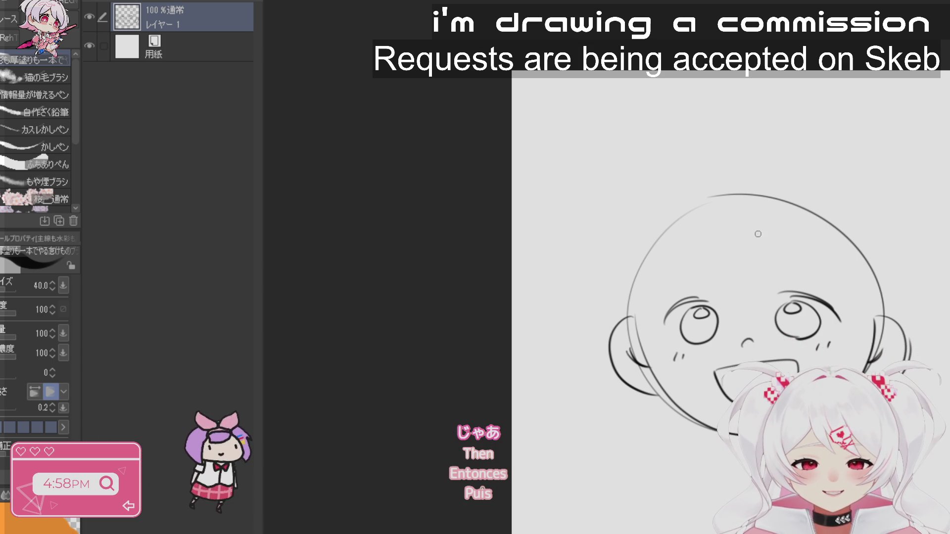
mouse_move(712, 204)
mouse_down()
mouse_move(716, 286)
mouse_move(767, 286)
mouse_up()
drag(758, 208, 774, 285)
mouse_move(782, 247)
mouse_down()
mouse_move(786, 287)
mouse_move(832, 288)
mouse_up()
mouse_move(839, 254)
mouse_down()
mouse_move(847, 296)
mouse_move(874, 317)
mouse_up()
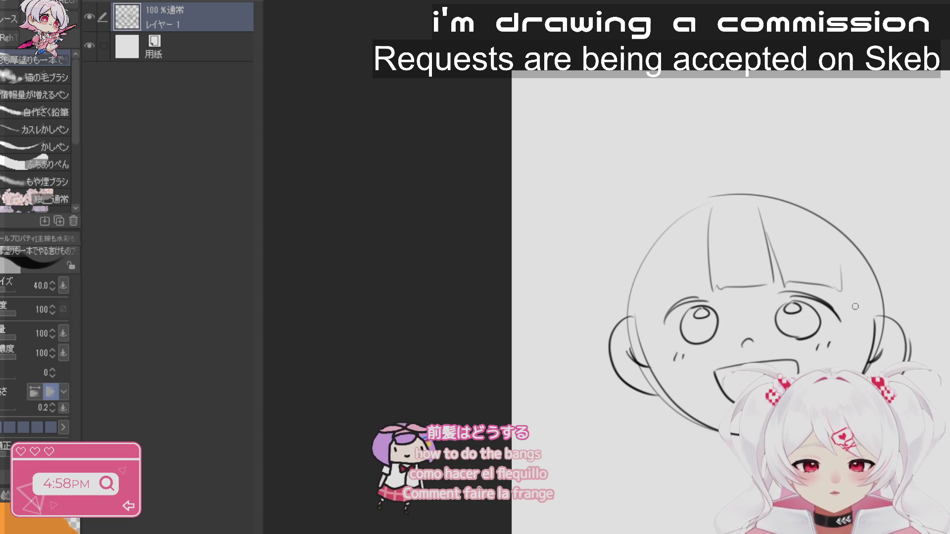
key(ctrl+z)
key(ctrl+z)
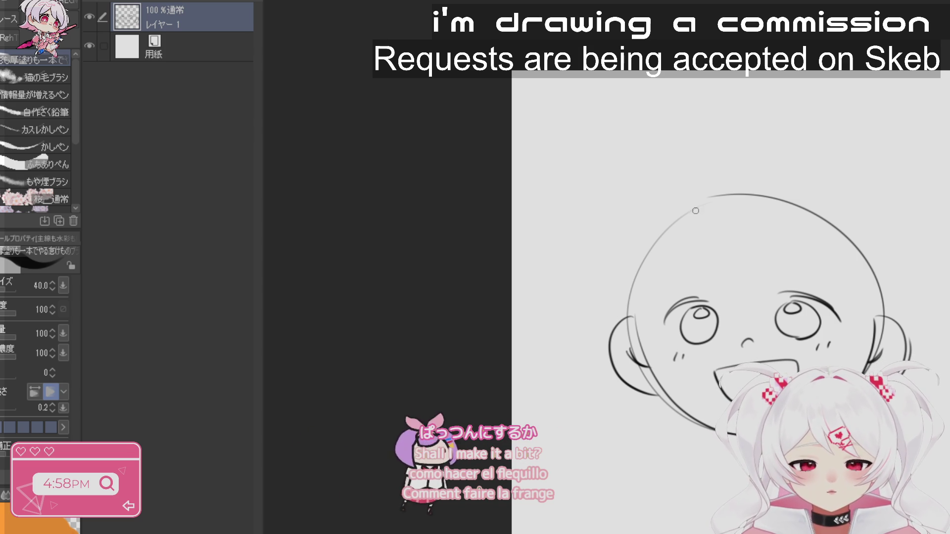
drag(695, 211, 835, 278)
drag(826, 239, 851, 308)
key(ctrl+z)
drag(826, 239, 852, 307)
- Add left-side hair strands and redraw the right bang as a longer curve
drag(697, 219, 639, 312)
drag(686, 233, 634, 324)
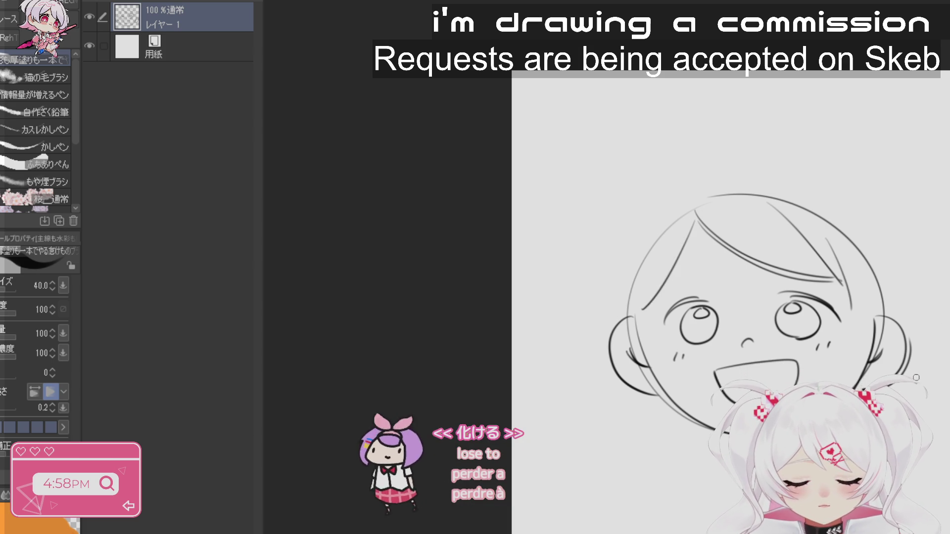
key(ctrl+z)
key(ctrl+z)
key(ctrl+y)
key(ctrl+y)
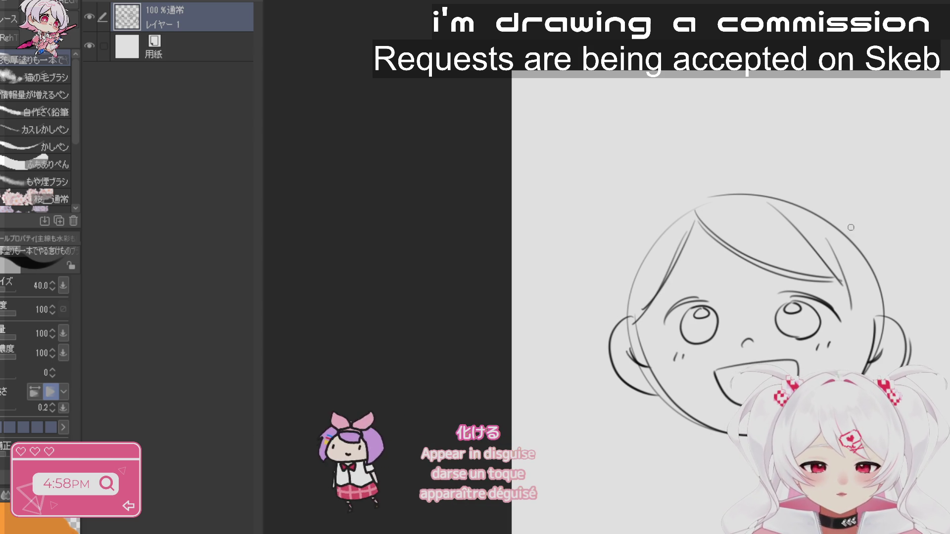
drag(837, 234, 854, 308)
key(ctrl+z)
drag(843, 250, 832, 373)
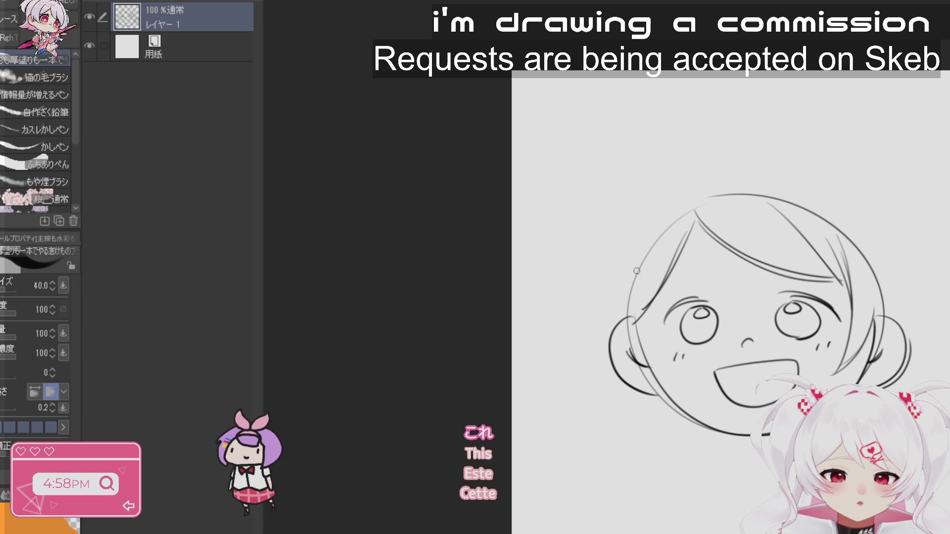
- Draw hair strands along the face's left edge and the upper-left outer hair outline
drag(634, 271, 674, 360)
drag(626, 289, 679, 364)
key(ctrl+z)
key(ctrl+z)
mouse_move(626, 266)
mouse_down()
mouse_move(668, 362)
mouse_move(689, 379)
mouse_up()
drag(608, 316, 682, 374)
key(ctrl+z)
key(ctrl+z)
key(ctrl+z)
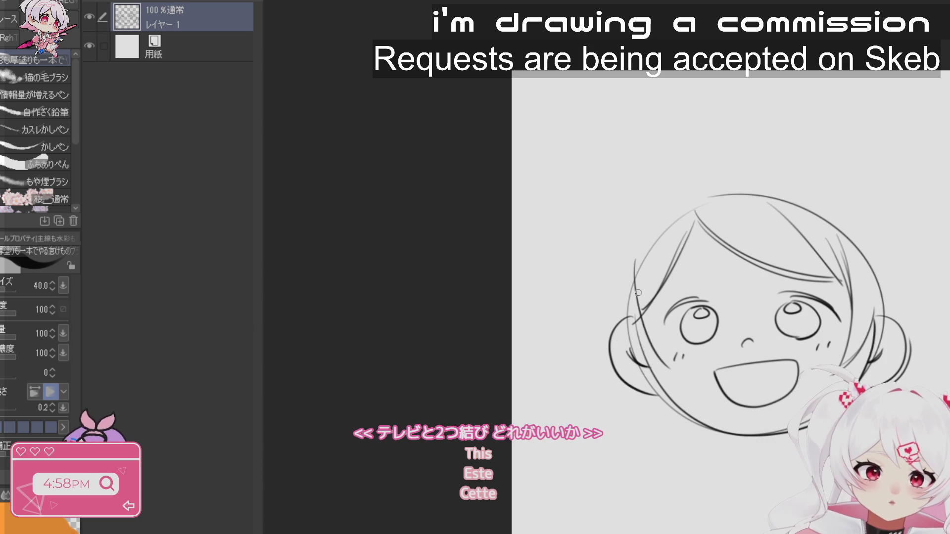
drag(636, 261, 669, 375)
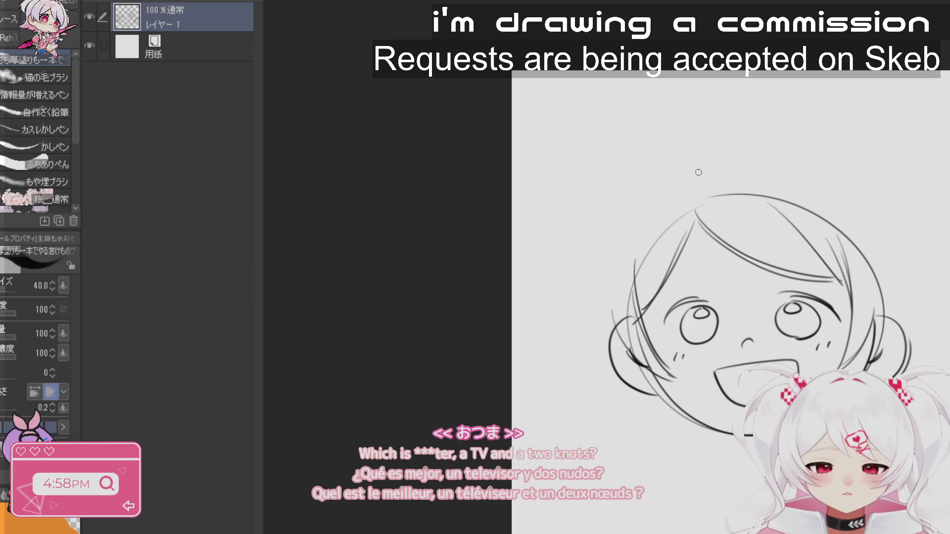
drag(710, 172, 616, 258)
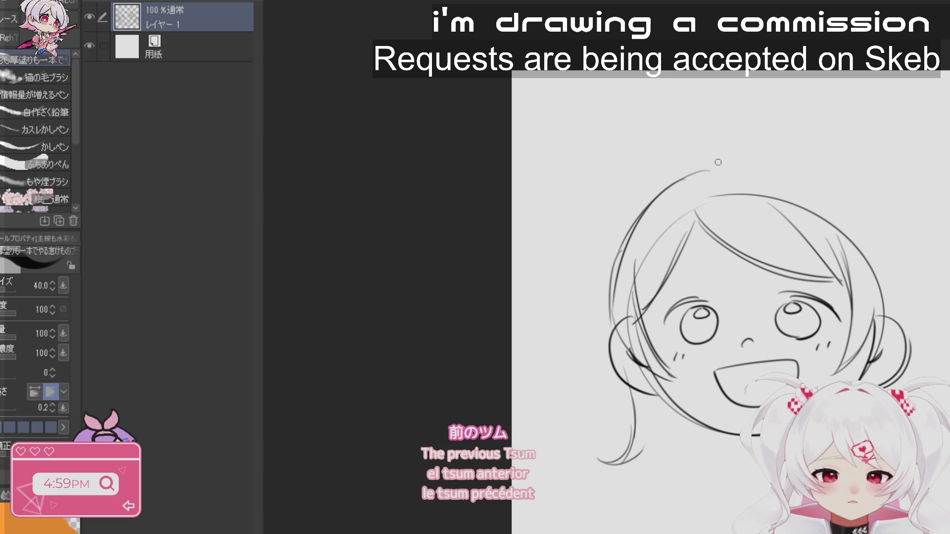
- Redraw the top-right hair outline as a shorter arc
key(ctrl+z)
drag(718, 161, 879, 198)
key(ctrl+z)
drag(718, 161, 861, 198)
- Draw hair falling down the right side of the head and add a second left-cheek blush stroke
mouse_move(814, 172)
mouse_down()
mouse_move(885, 255)
mouse_move(893, 327)
mouse_up()
key(ctrl+z)
key(ctrl+z)
drag(883, 238, 899, 317)
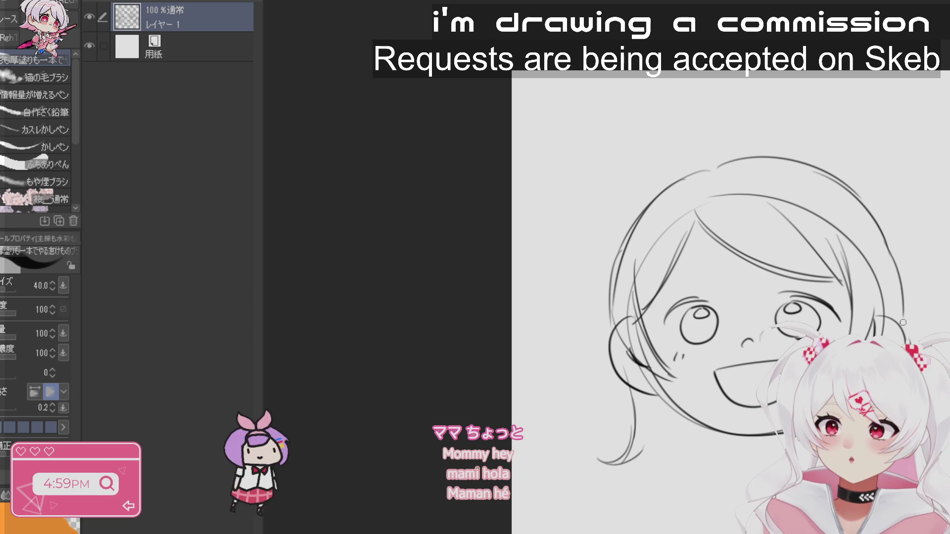
key(ctrl+z)
drag(886, 237, 897, 316)
drag(893, 270, 897, 313)
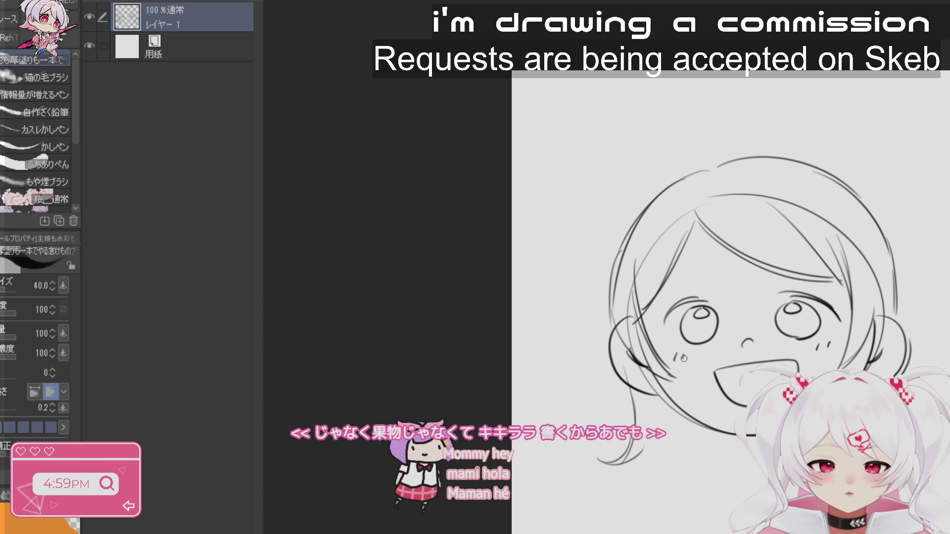
drag(685, 353, 682, 359)
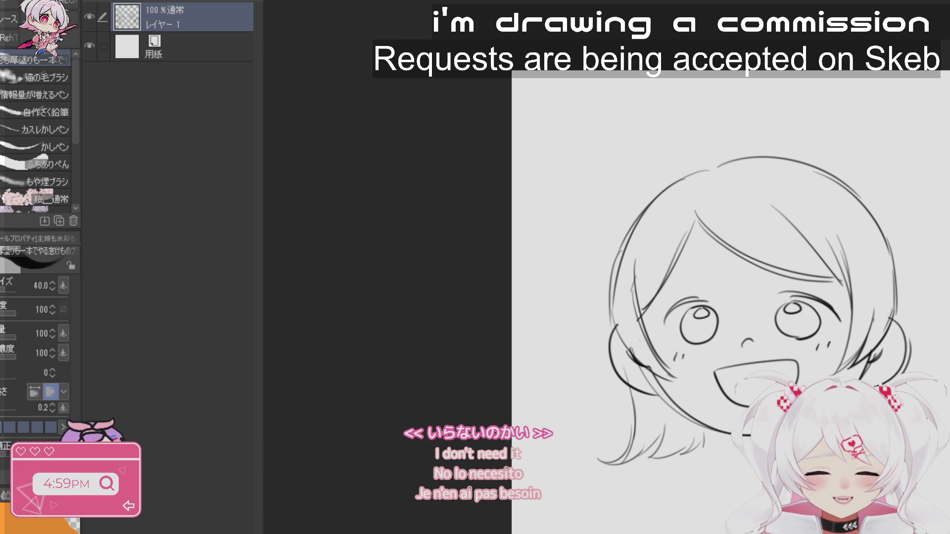
drag(381, 30, 417, 38)
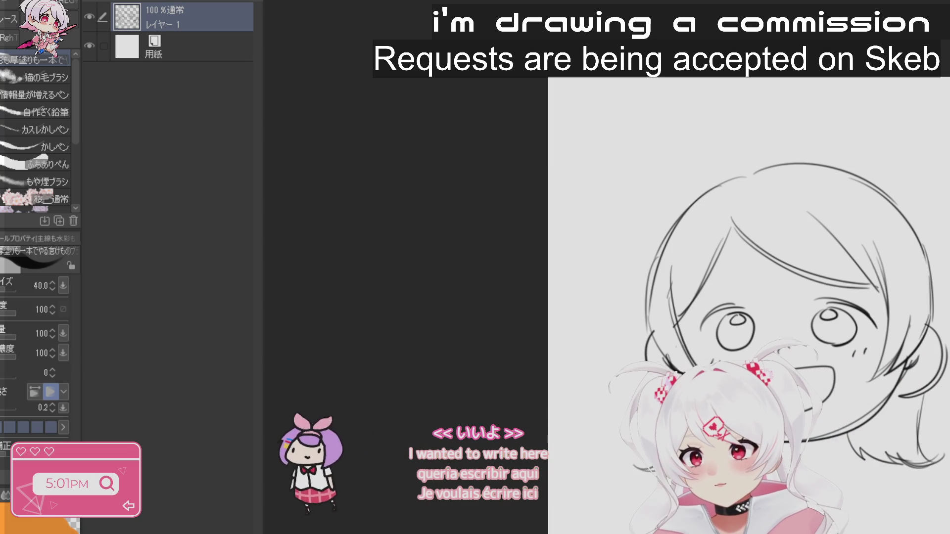
click(89, 16)
- Add a blank Layer 2 above the hidden sketch and pan the page into view
click(159, 1)
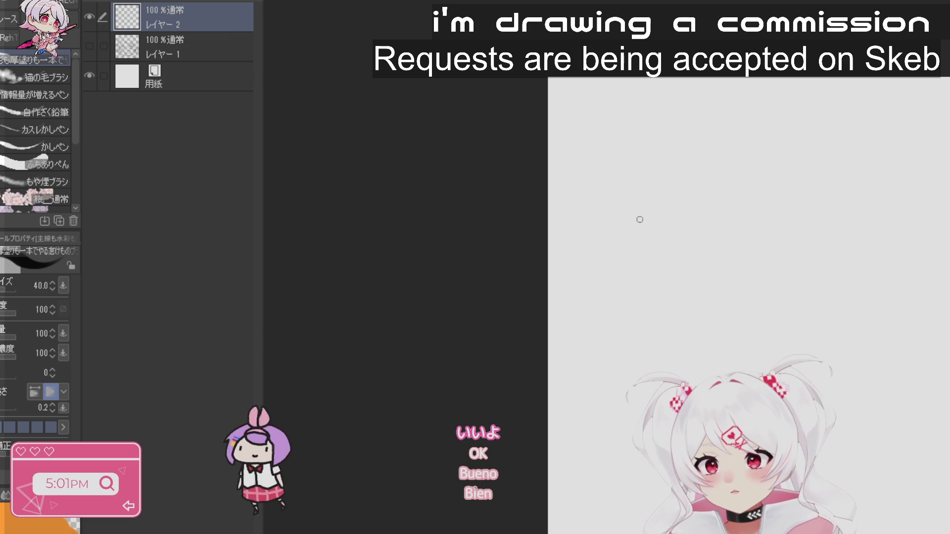
key(h)
drag(893, 373, 727, 341)
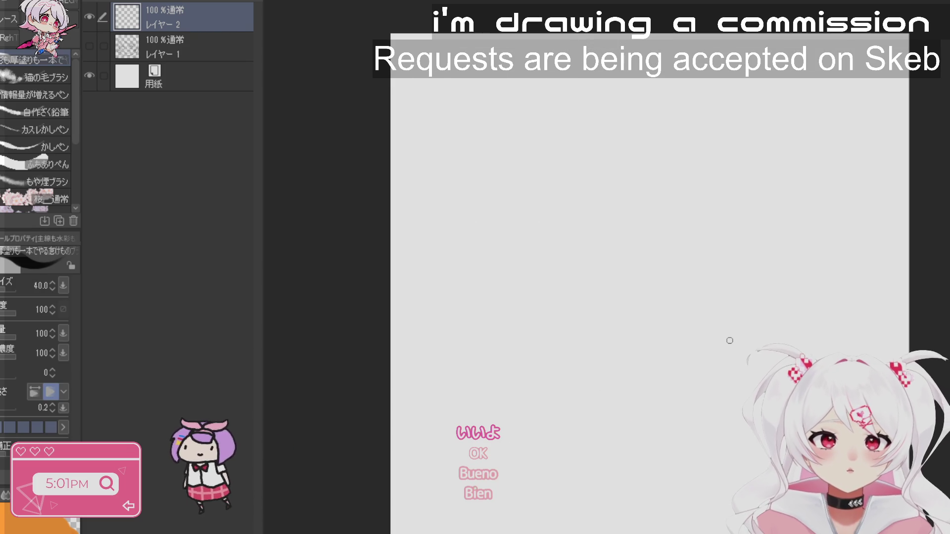
key(b)
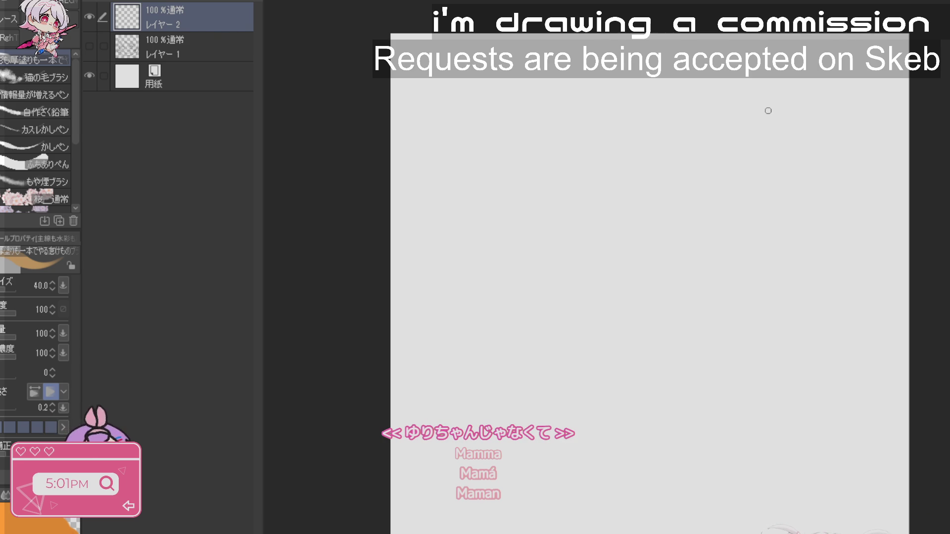
- Scribble five short tan test strokes in the canvas's upper-right corner
mouse_move(771, 104)
mouse_down()
mouse_move(773, 120)
mouse_move(784, 104)
mouse_move(805, 116)
mouse_move(800, 133)
mouse_up()
drag(788, 101, 806, 142)
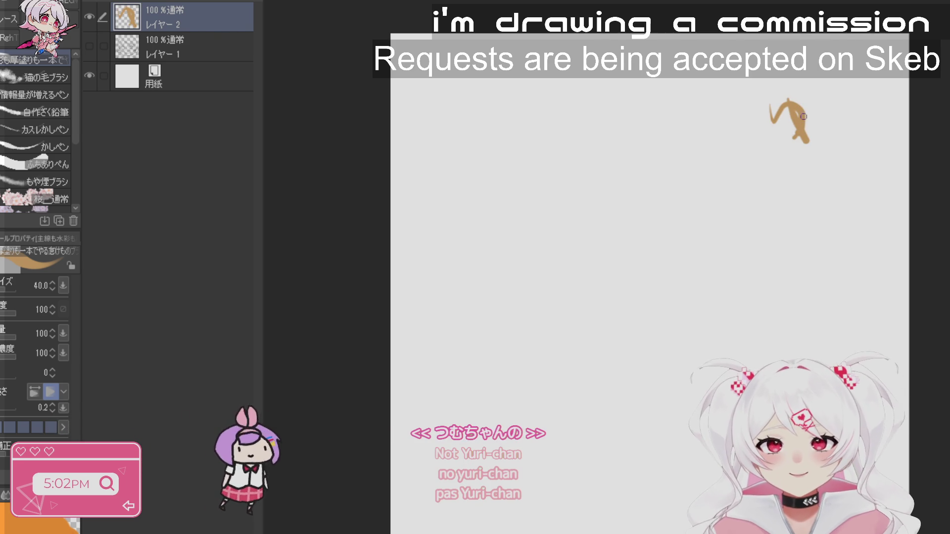
mouse_move(825, 96)
mouse_down()
mouse_move(835, 120)
mouse_move(890, 115)
mouse_up()
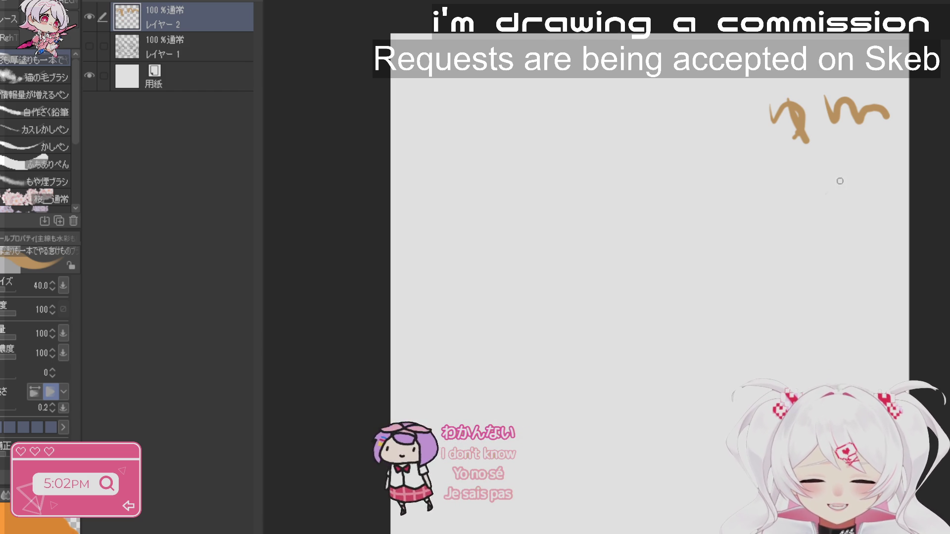
mouse_move(825, 194)
mouse_down()
mouse_move(807, 270)
mouse_move(836, 235)
mouse_move(863, 260)
mouse_move(889, 221)
mouse_up()
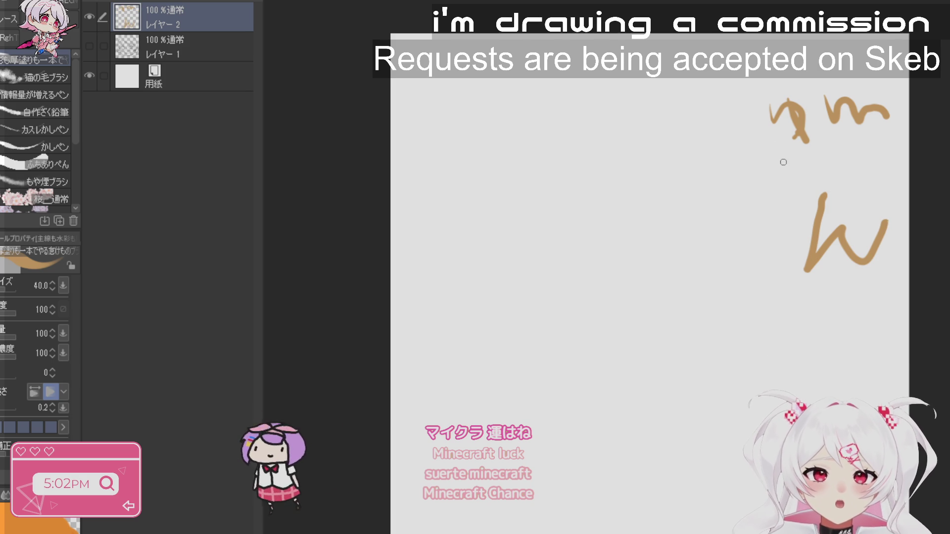
mouse_move(789, 154)
mouse_down()
mouse_move(791, 192)
mouse_move(810, 159)
mouse_move(810, 189)
mouse_up()
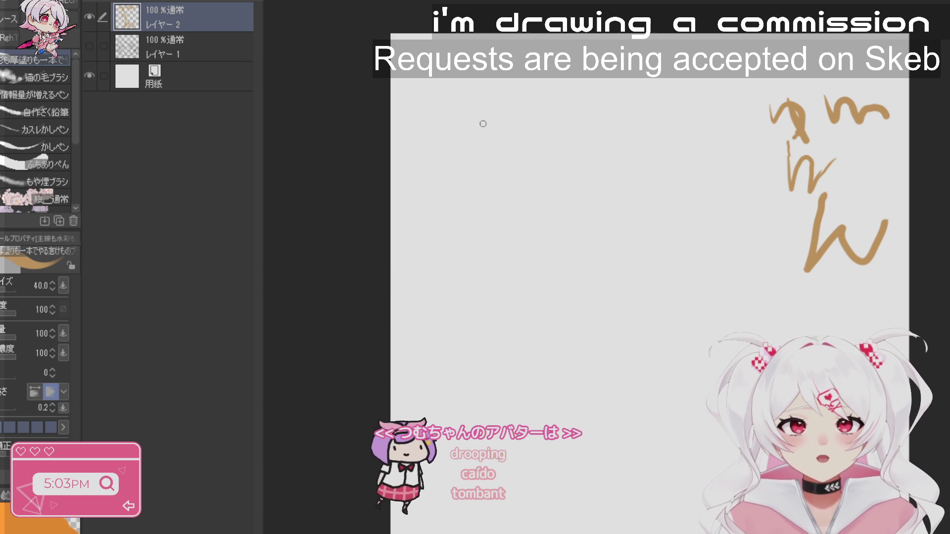
- Draw a faint light-tan diagonal stroke in the canvas's upper-left area
drag(490, 120, 451, 194)
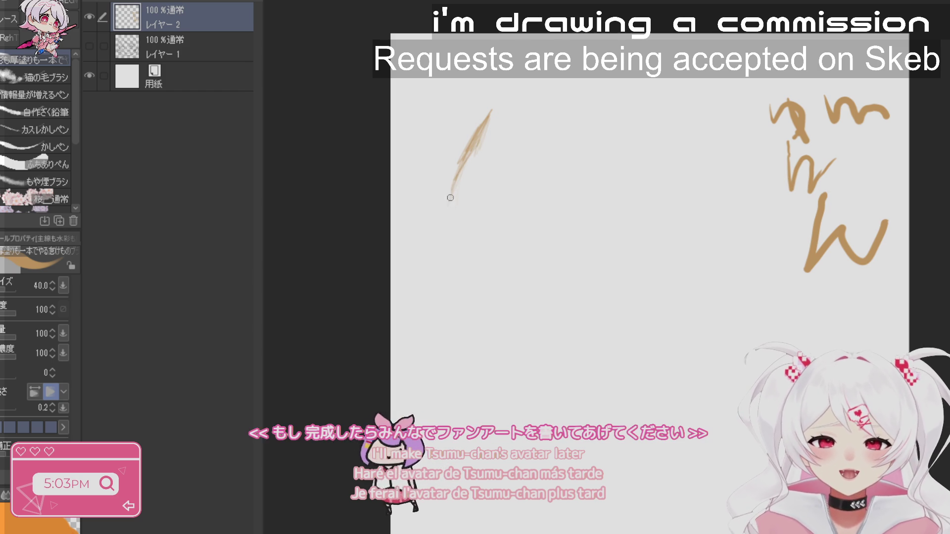
- Hatch a diagonal stroke, then undo it and the lower test scribbles with Ctrl+Z
mouse_move(458, 155)
mouse_down()
mouse_move(500, 114)
mouse_move(472, 134)
mouse_up()
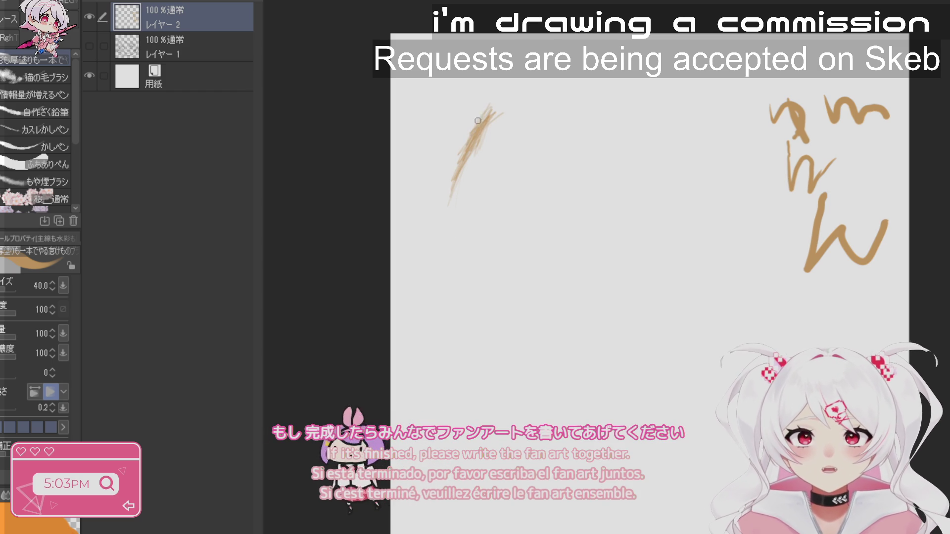
mouse_move(448, 211)
mouse_down()
mouse_move(438, 218)
mouse_move(457, 167)
mouse_move(449, 203)
mouse_up()
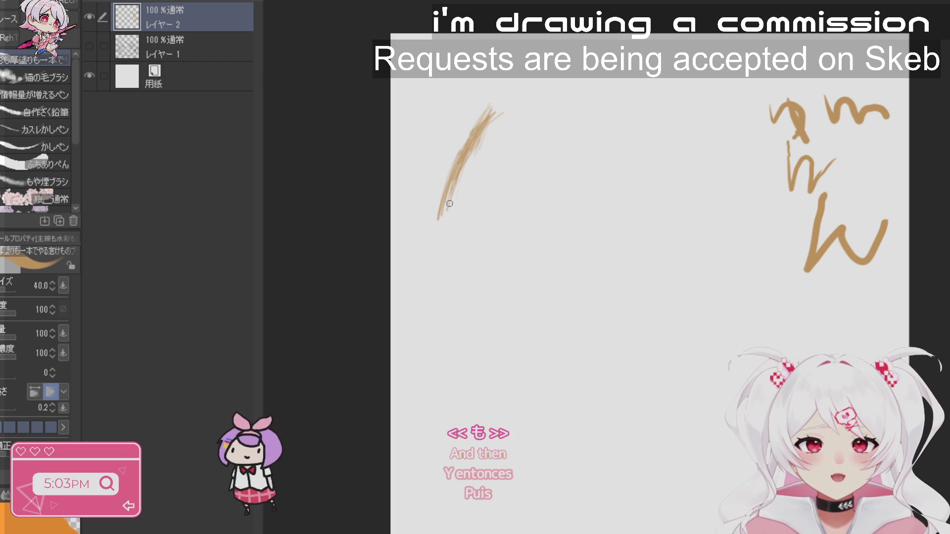
key(ctrl+z)
key(ctrl+z)
key(ctrl+z)
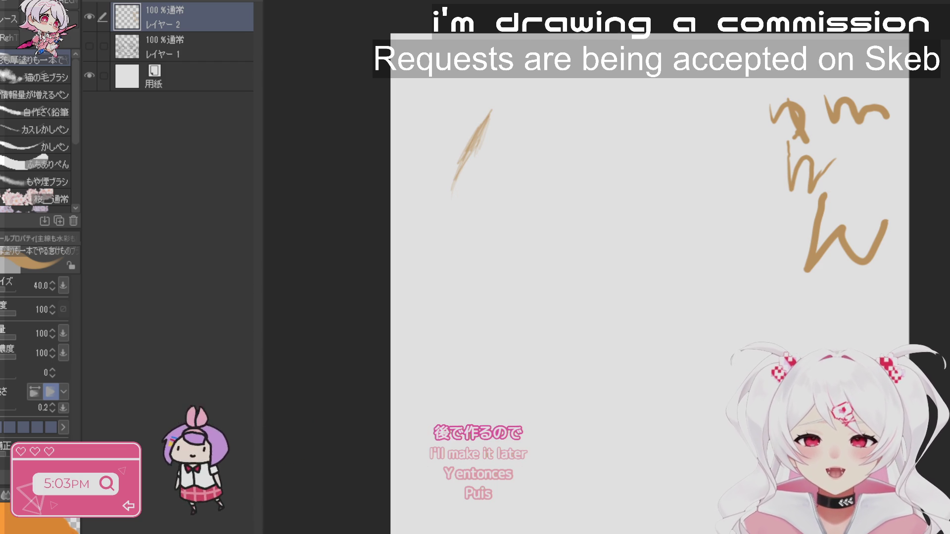
key(ctrl+z)
key(ctrl+z)
key(ctrl+z)
key(ctrl+z)
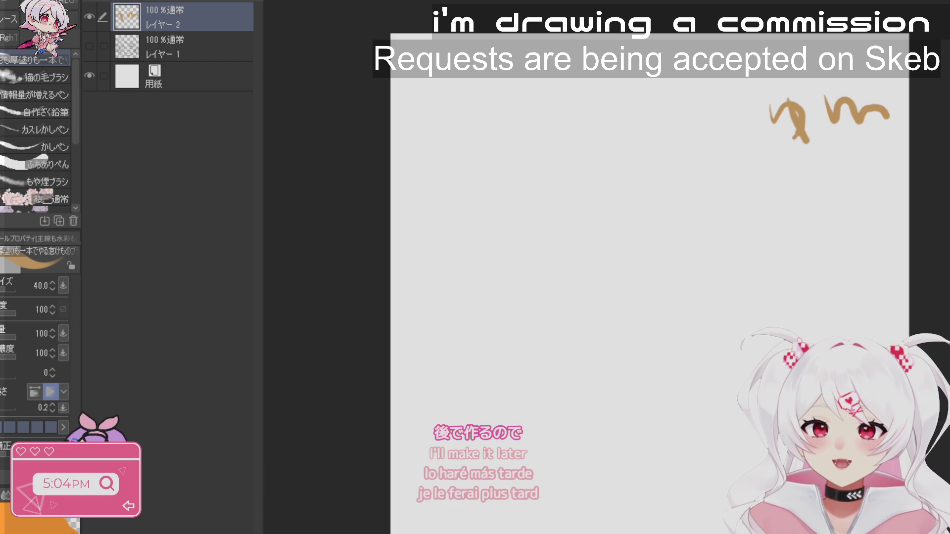
key(ctrl+z)
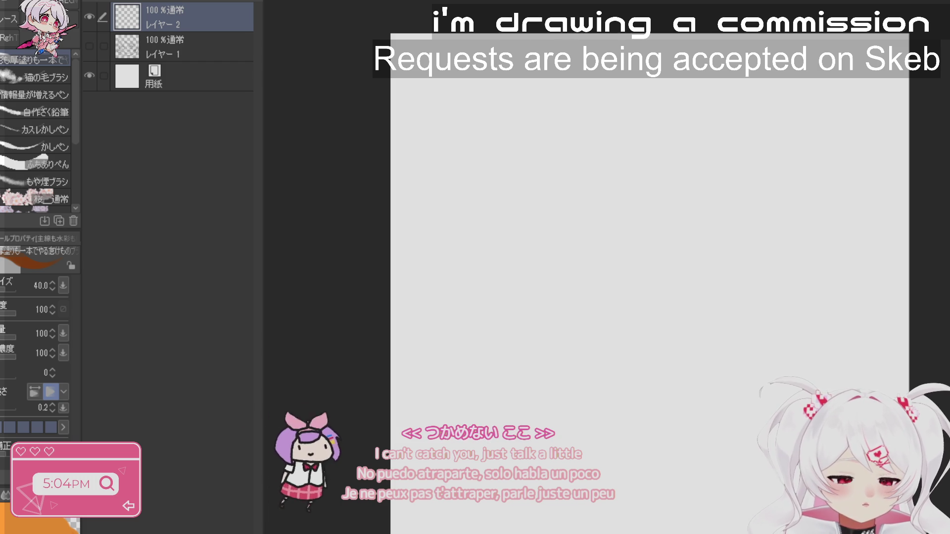
- Draw a looping test stroke on the right, then undo it
mouse_move(753, 300)
mouse_down()
mouse_move(712, 274)
mouse_move(768, 280)
mouse_up()
mouse_move(828, 266)
mouse_down()
mouse_move(837, 326)
mouse_move(890, 354)
mouse_up()
key(ctrl+z)
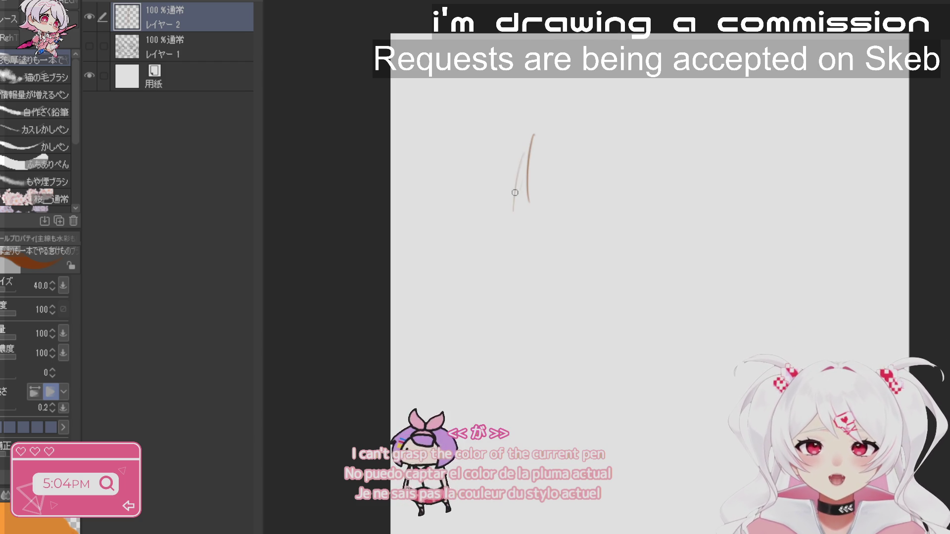
- Sketch thin curved lines running down toward the lower left in the upper canvas
drag(523, 151, 498, 250)
drag(528, 172, 497, 239)
drag(511, 207, 494, 251)
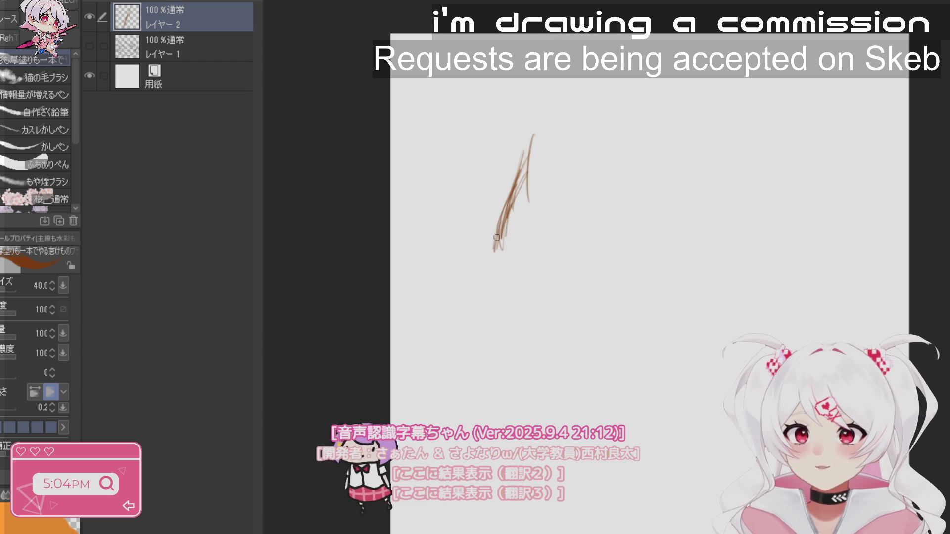
drag(519, 151, 505, 198)
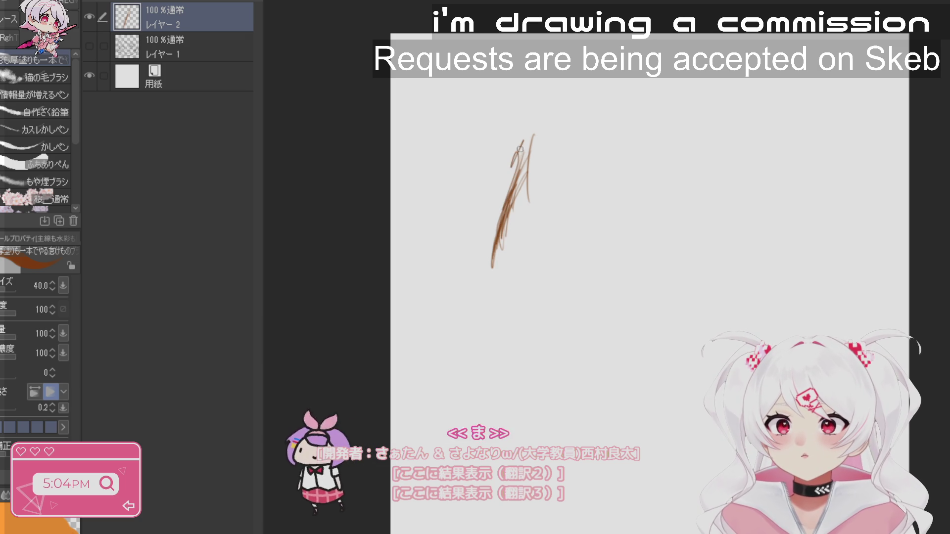
drag(524, 144, 491, 232)
- Extend the arc up and across the top, then undo most of it
drag(507, 194, 484, 265)
drag(499, 207, 483, 267)
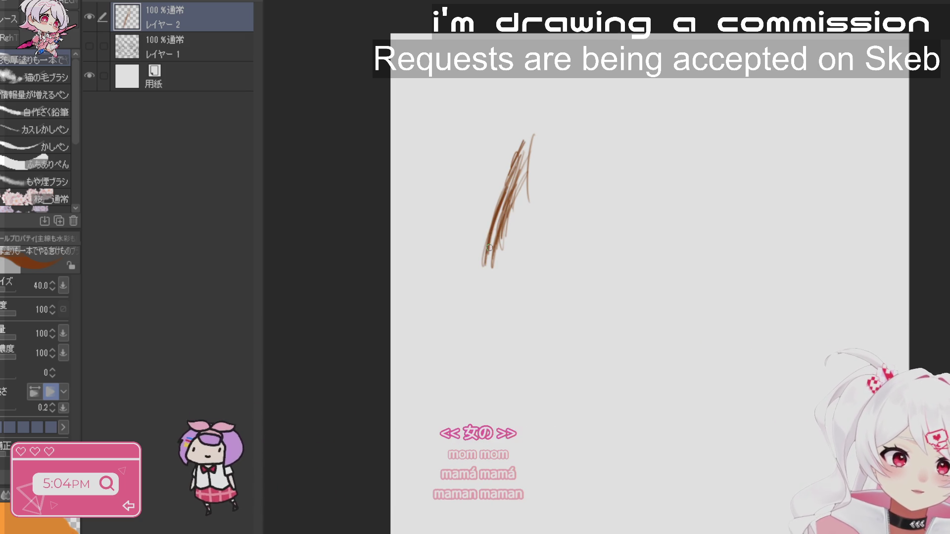
drag(496, 208, 553, 127)
drag(520, 157, 565, 123)
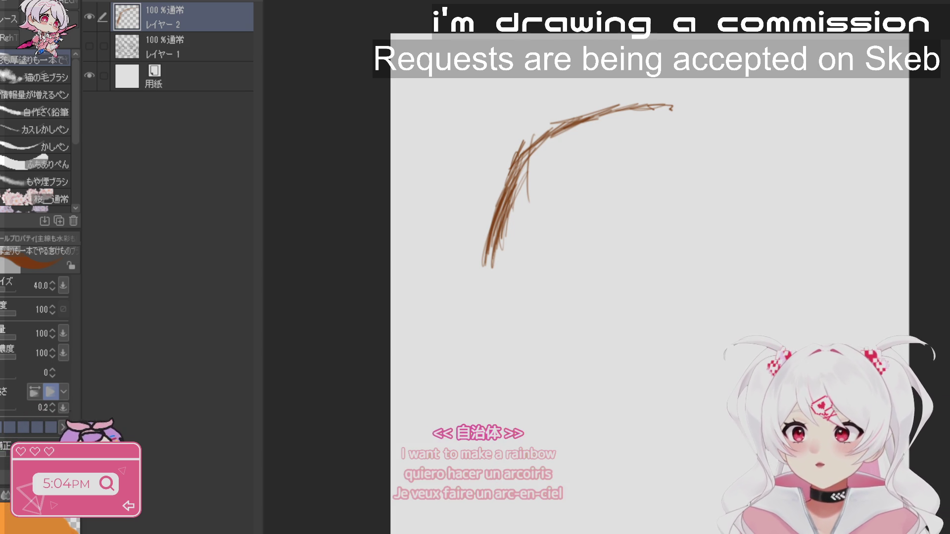
key(ctrl+z)
key(ctrl+z)
key(ctrl+z)
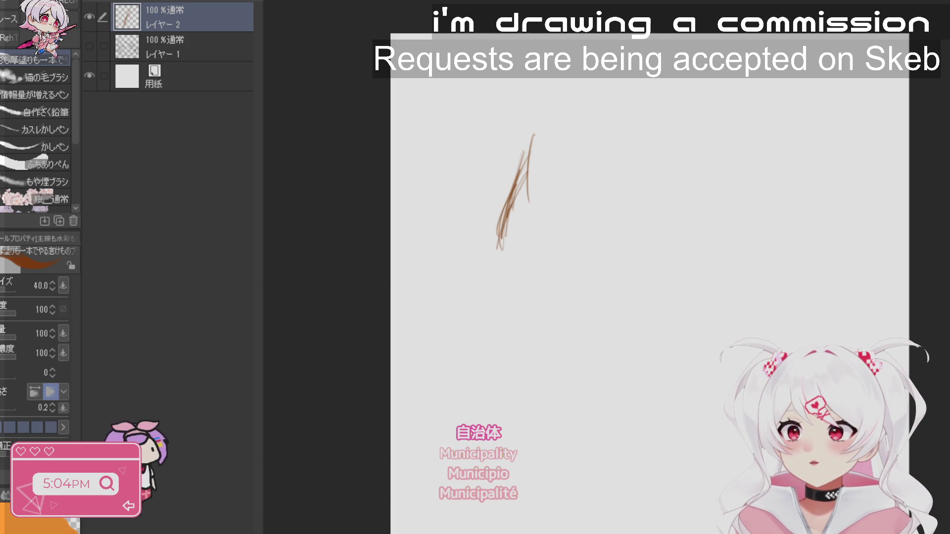
- Undo the remaining arc strokes and the creation of Layer 2 with four Ctrl+Z presses
key(ctrl+z)
key(ctrl+z)
key(ctrl+z)
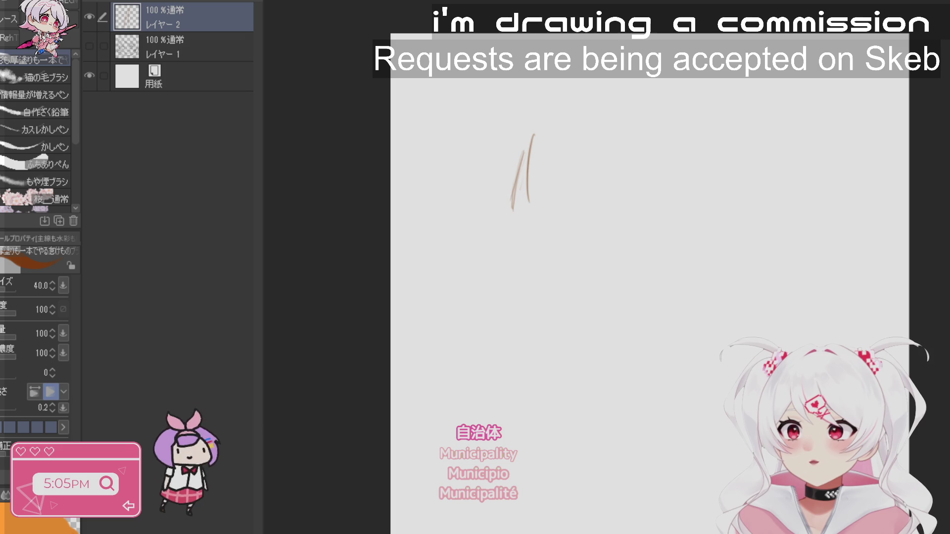
key(ctrl+z)
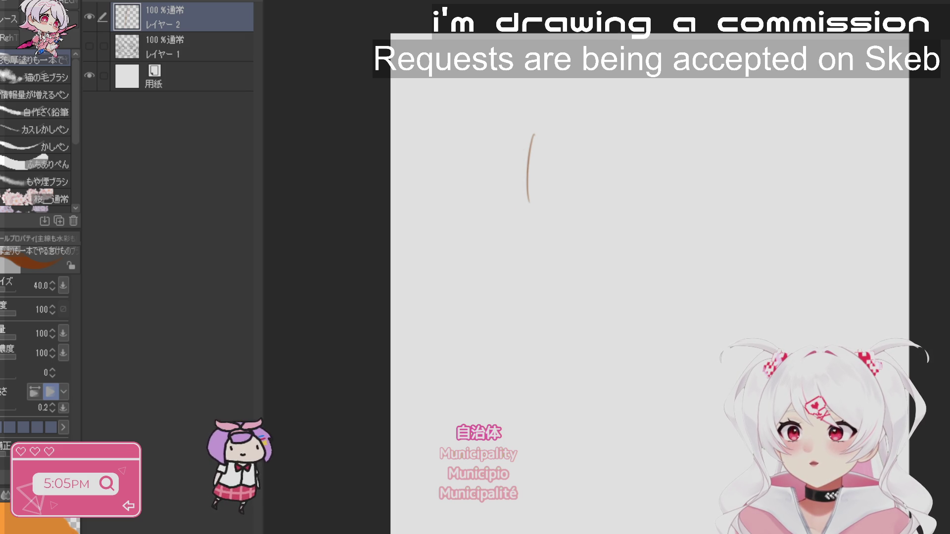
key(ctrl+z)
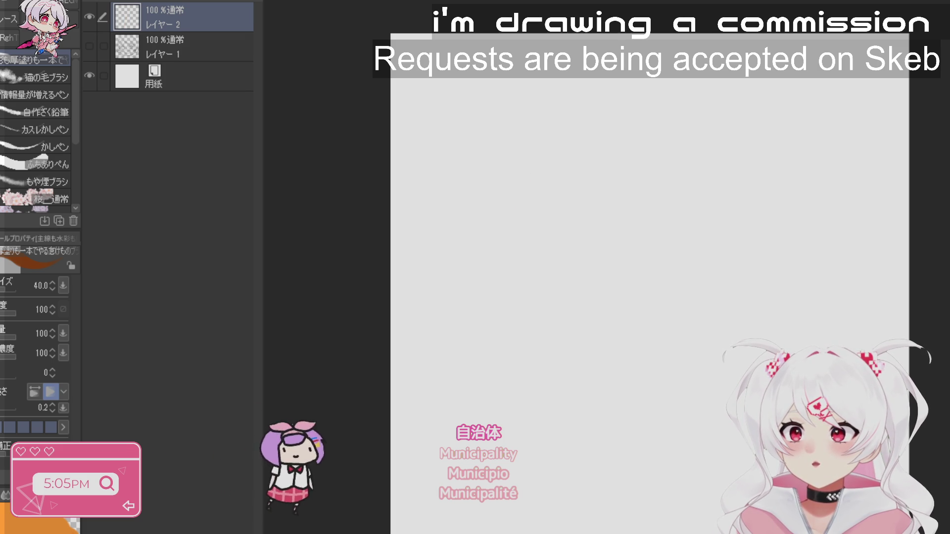
key(ctrl+z)
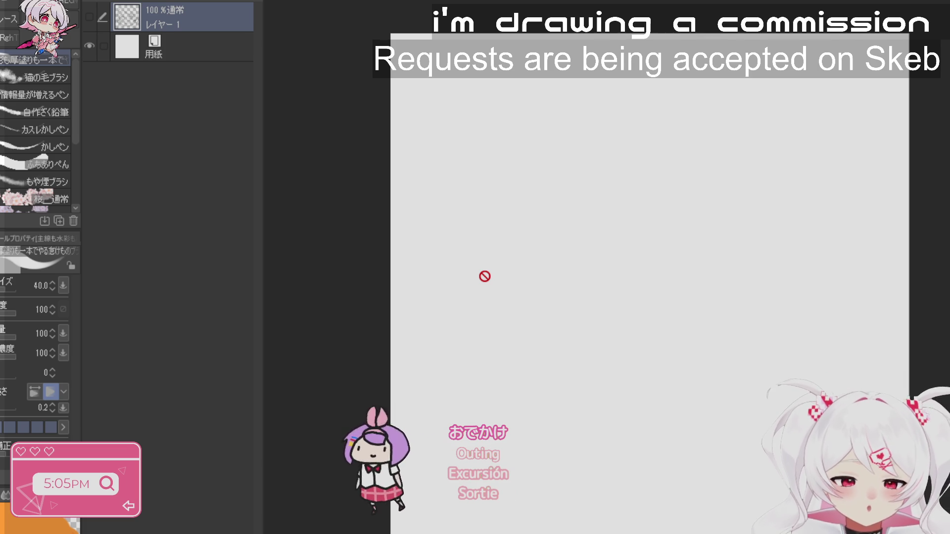
- Add Layer 2, try and undo a looped stroke, then recreate the layer with Ctrl+Shift+N
click(148, 1)
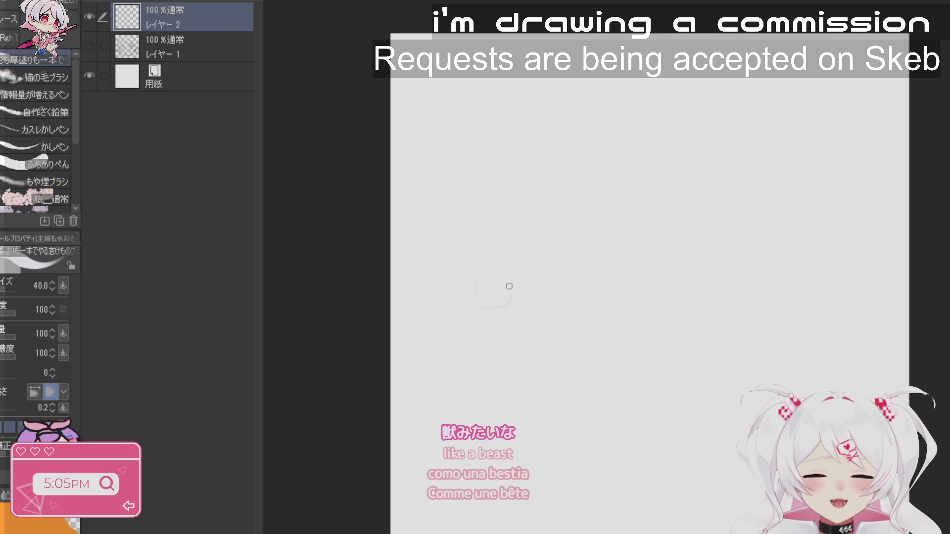
drag(505, 289, 523, 321)
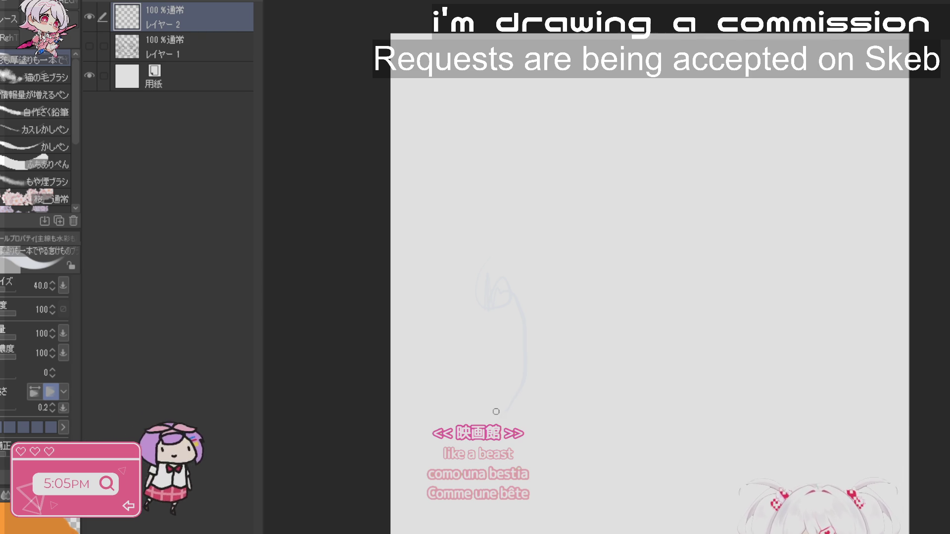
key(ctrl+z)
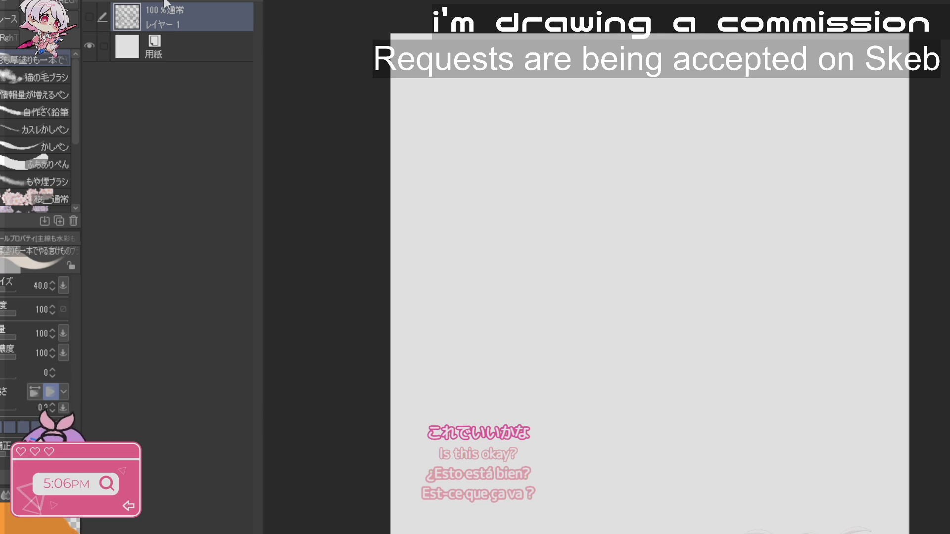
key(ctrl+shift+n)
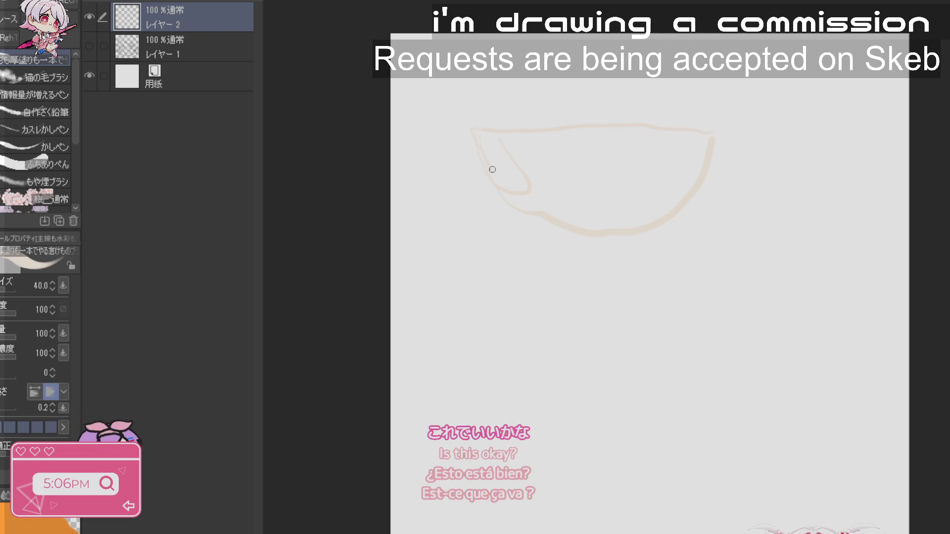
- Hatch strokes inside the pale fish-shaped outline on Layer 2
mouse_move(586, 197)
mouse_down()
mouse_move(574, 184)
mouse_move(600, 163)
mouse_move(570, 159)
mouse_move(568, 144)
mouse_up()
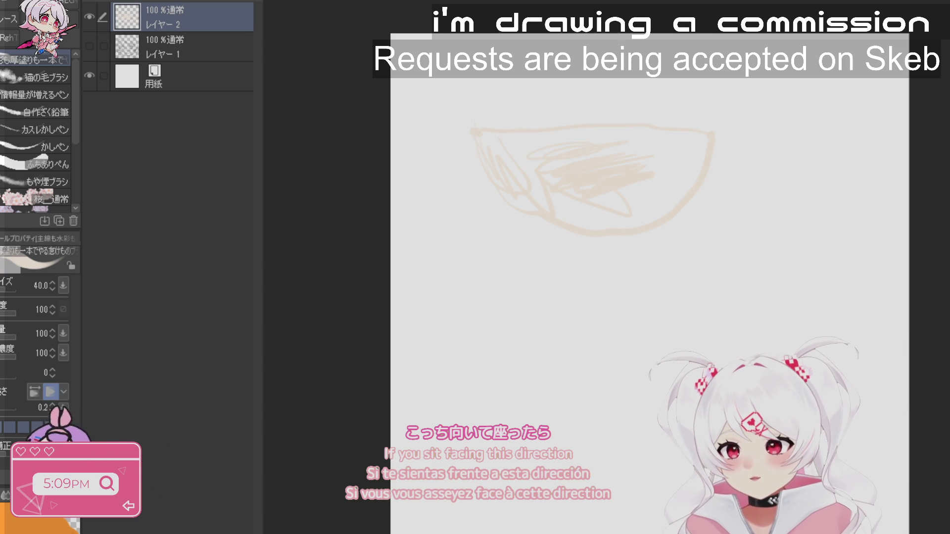
- Enclose-and-fill the bowl sketch with solid beige, then draw a thin line beneath it
key(g)
drag(708, 270, 641, 75)
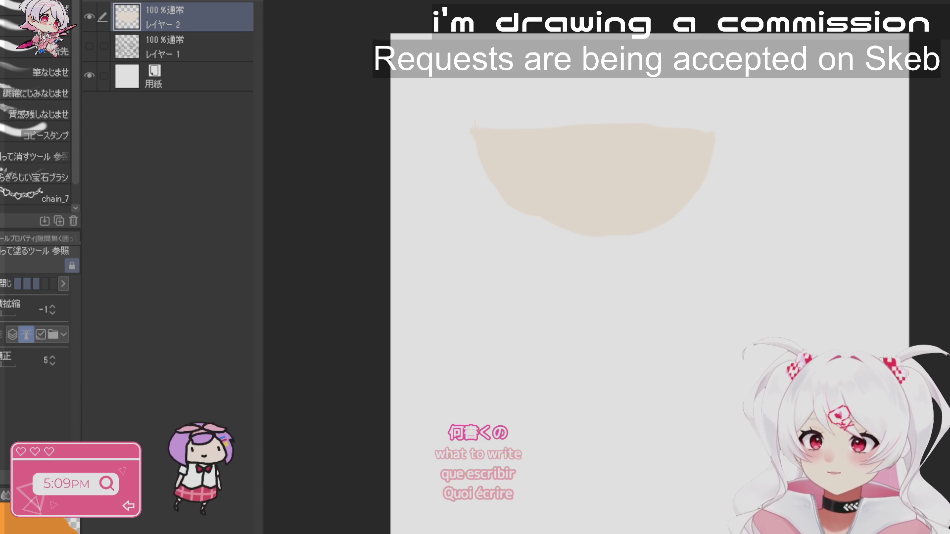
key(b)
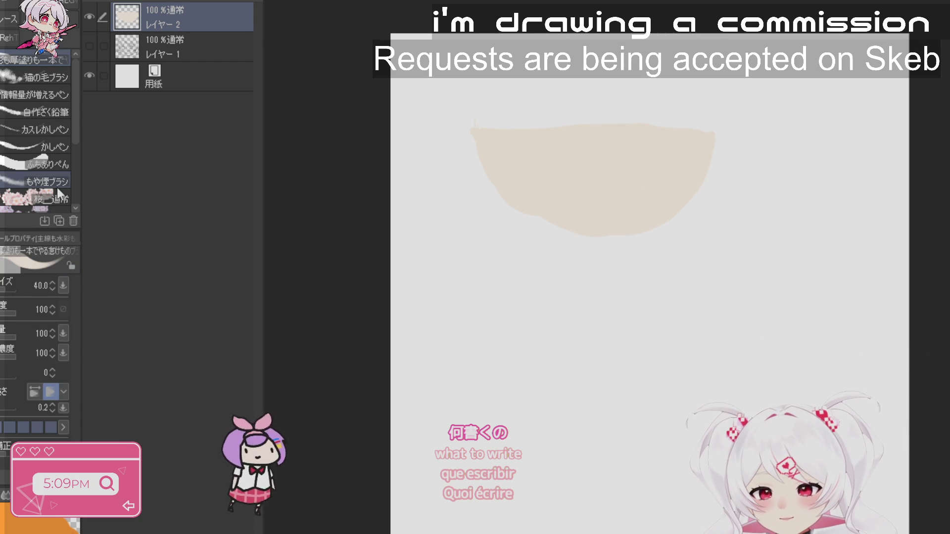
mouse_move(580, 238)
mouse_down()
mouse_move(592, 319)
mouse_move(594, 280)
mouse_move(622, 286)
mouse_move(663, 253)
mouse_up()
- Sample the bowl's beige colour and sketch loose beige scribbles hanging below it
alt+click(616, 275)
alt+click(614, 200)
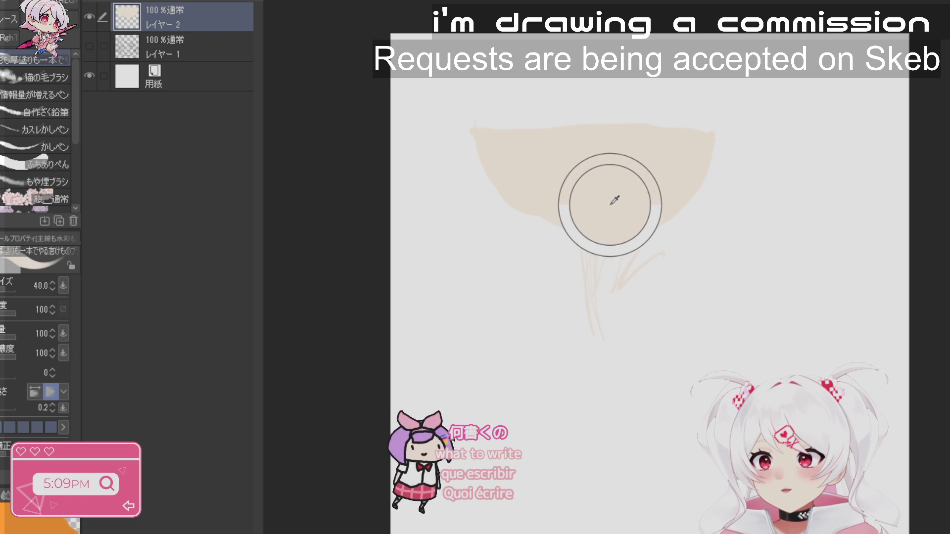
alt+click(622, 199)
mouse_move(622, 199)
alt+mouse_down()
mouse_move(610, 206)
mouse_move(666, 188)
mouse_move(486, 164)
mouse_move(671, 182)
alt+mouse_up()
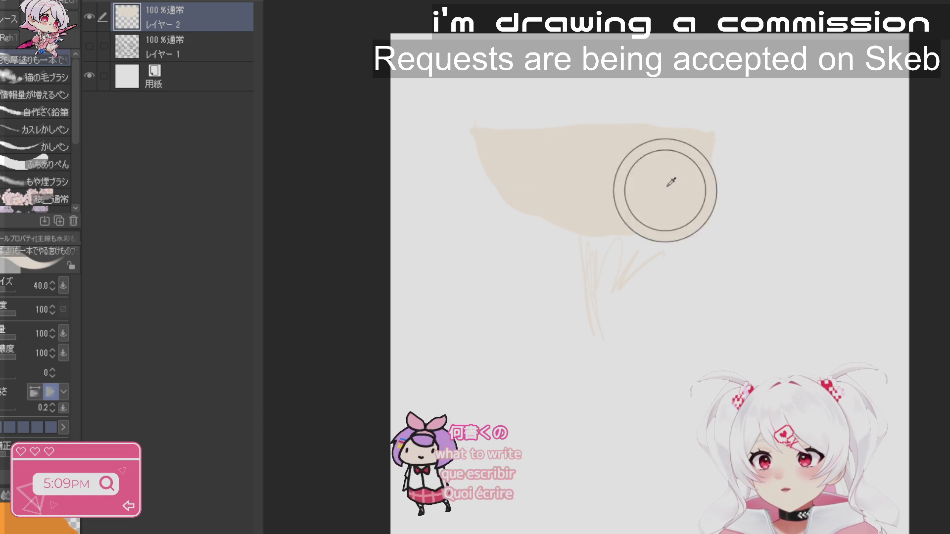
alt+click(701, 305)
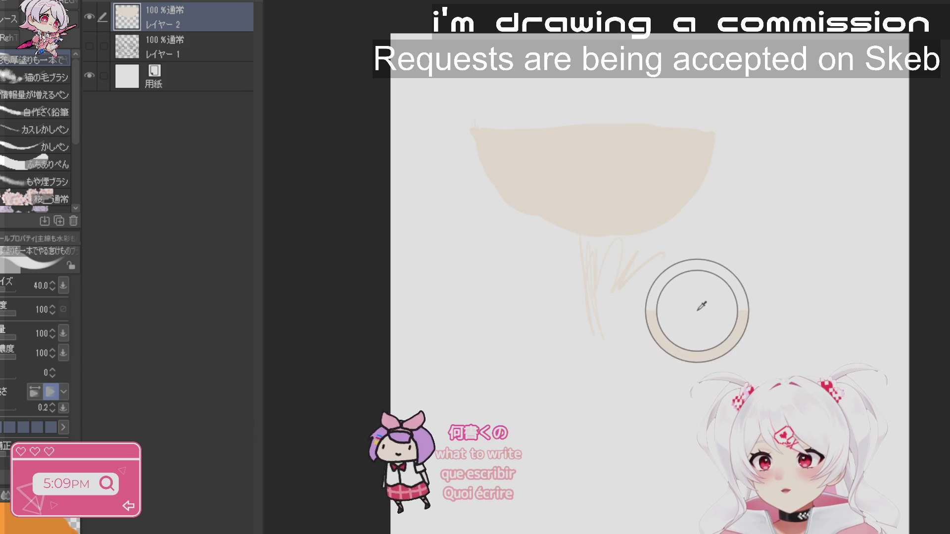
mouse_move(585, 170)
alt+mouse_down()
mouse_move(647, 173)
mouse_move(602, 175)
mouse_move(611, 111)
mouse_move(643, 162)
mouse_move(648, 114)
mouse_move(646, 163)
mouse_move(607, 170)
mouse_move(623, 187)
mouse_move(617, 159)
alt+mouse_up()
mouse_move(618, 269)
mouse_down()
mouse_move(646, 255)
mouse_move(615, 515)
mouse_move(574, 520)
mouse_up()
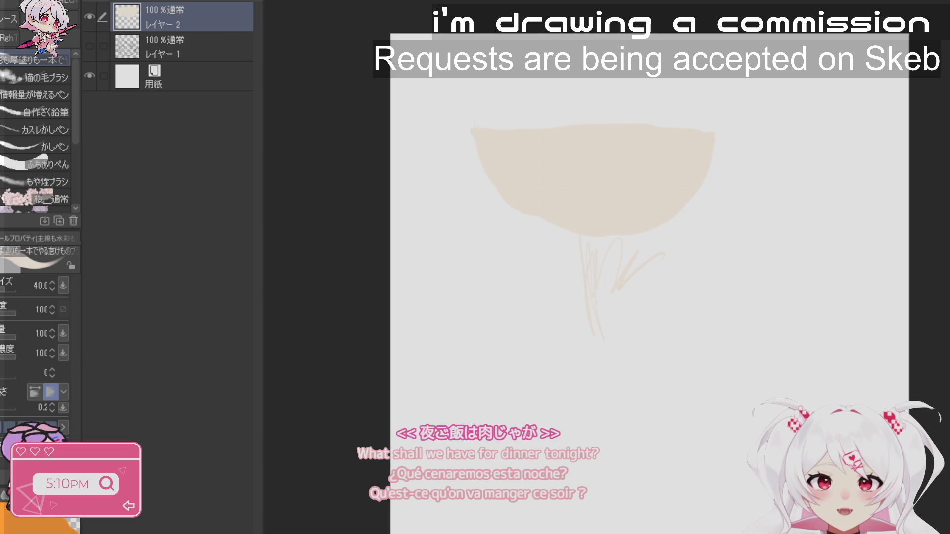
- Undo and redo the sketch, restoring the beige fill and stem strokes under the bowl
key(ctrl+z)
key(ctrl+z)
key(ctrl+z)
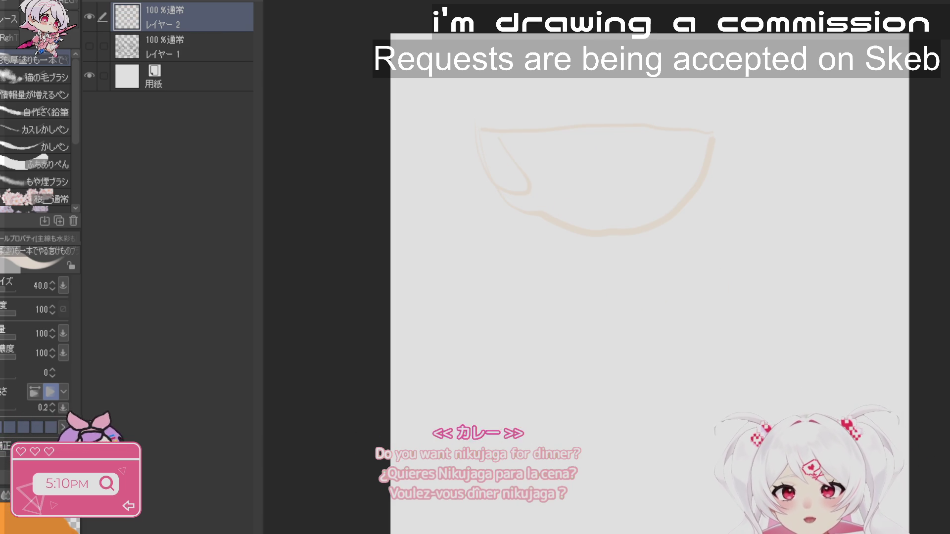
key(ctrl+y)
key(ctrl+y)
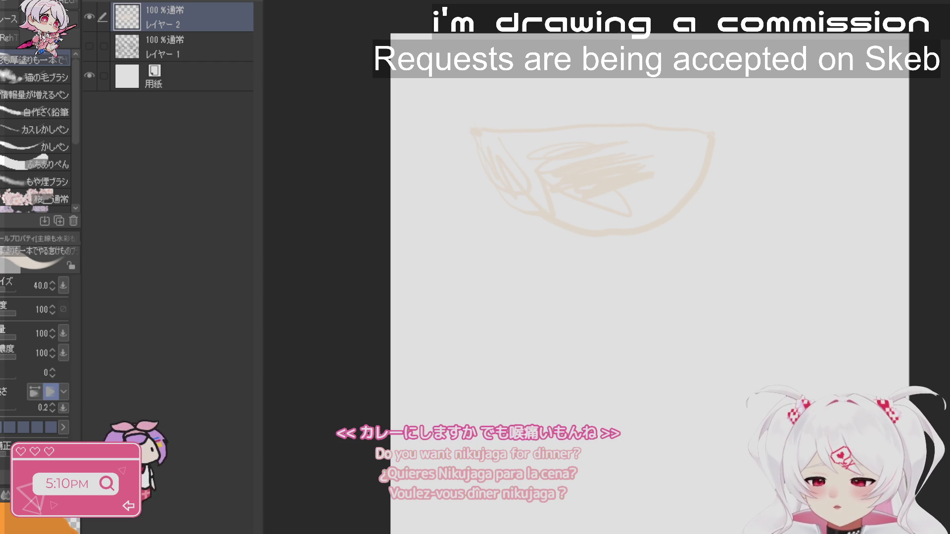
click(589, 179)
mouse_move(581, 237)
mouse_down()
mouse_move(591, 327)
mouse_move(663, 254)
mouse_up()
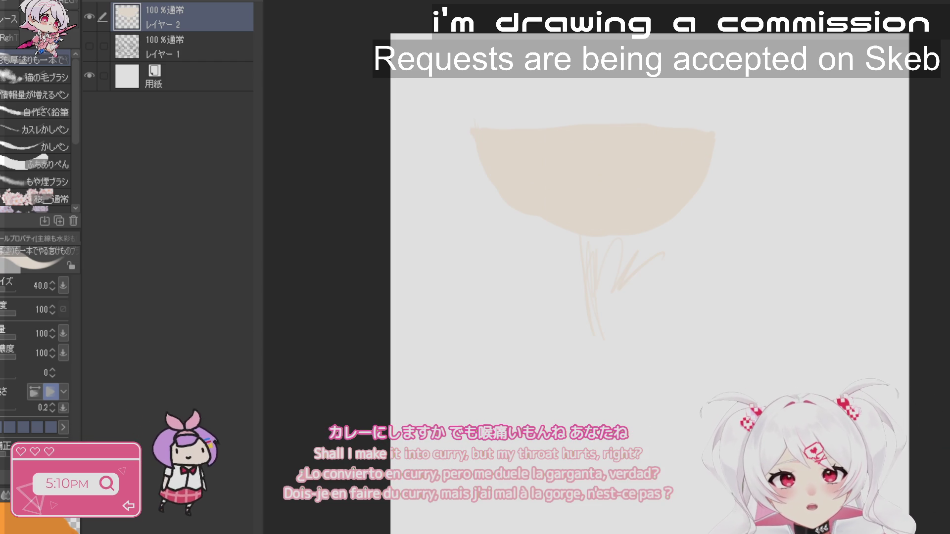
- Redraw a U-shaped stem below the beige bowl, then clear Layer 2 with Delete
key(ctrl+z)
key(ctrl+z)
key(ctrl+z)
key(ctrl+y)
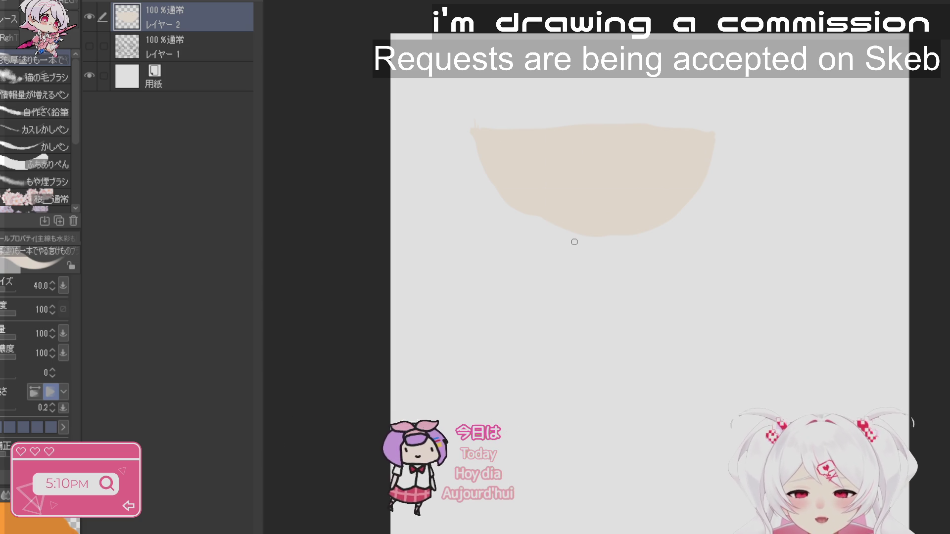
mouse_move(582, 269)
mouse_down()
mouse_move(597, 269)
mouse_move(605, 246)
mouse_move(591, 262)
mouse_move(588, 230)
mouse_up()
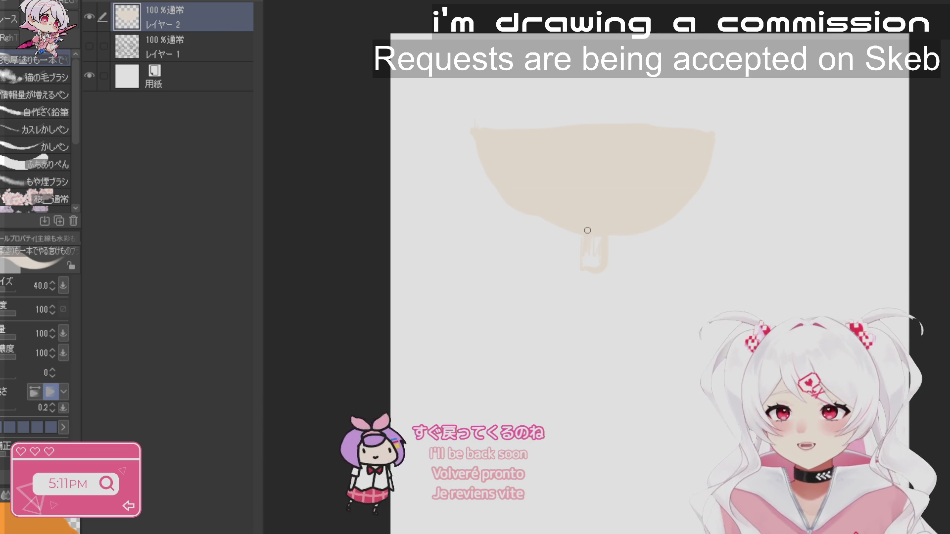
key(Delete)
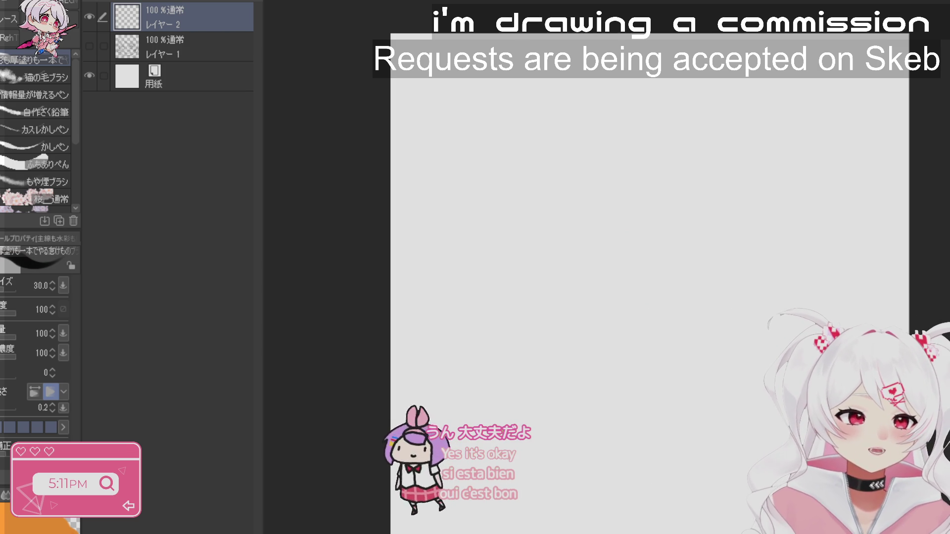
- Lower the brush size from 30 to 20 and switch to the SD mofu pen
key(bracketleft)
key(bracketleft)
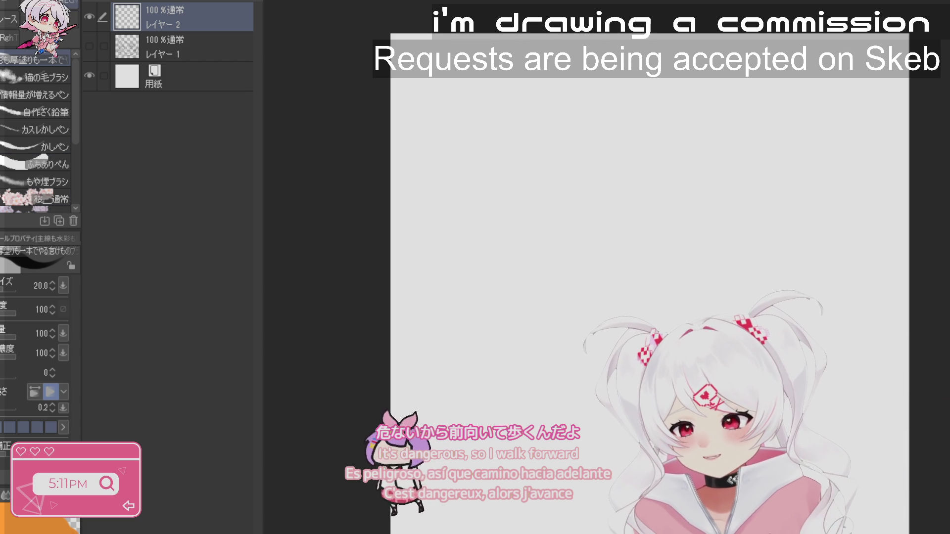
key(p)
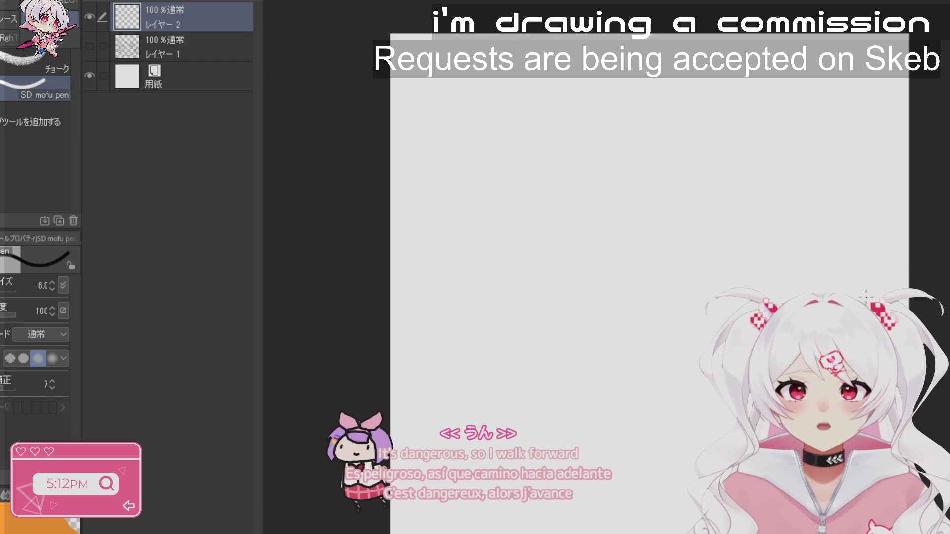
- Set the pen size to 20, sketch a C-shaped curve near the top, and zoom in
key(bracketright)
key(bracketright)
key(bracketright)
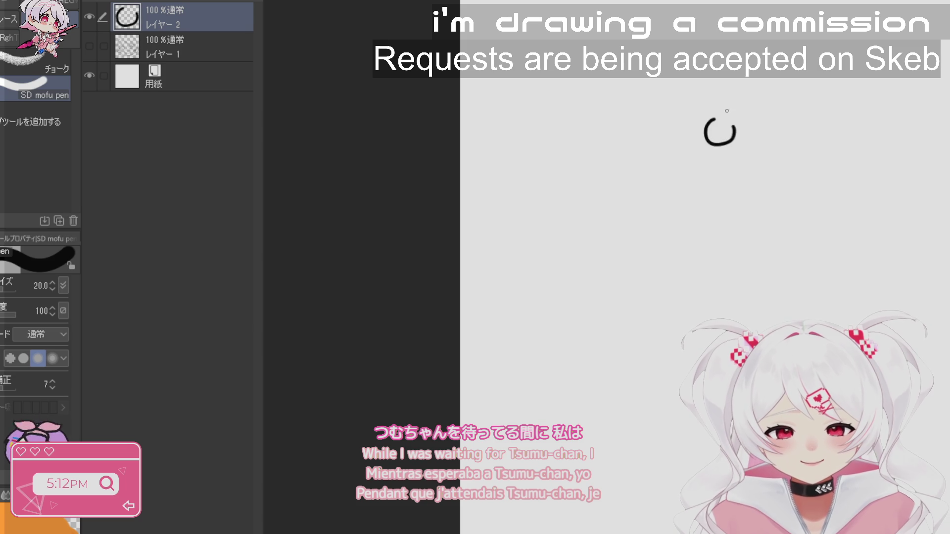
mouse_move(708, 148)
mouse_down()
mouse_move(711, 168)
mouse_move(709, 149)
mouse_up()
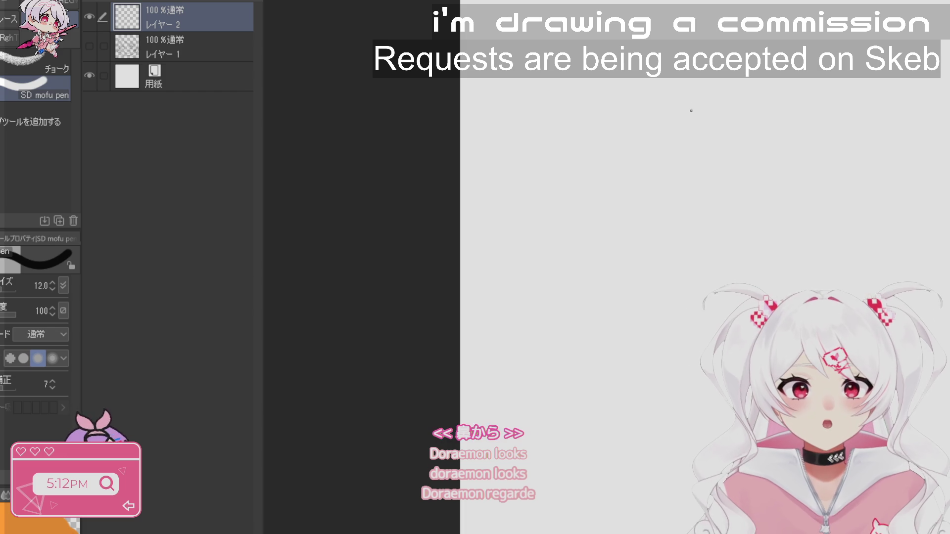
key(/)
click(723, 133)
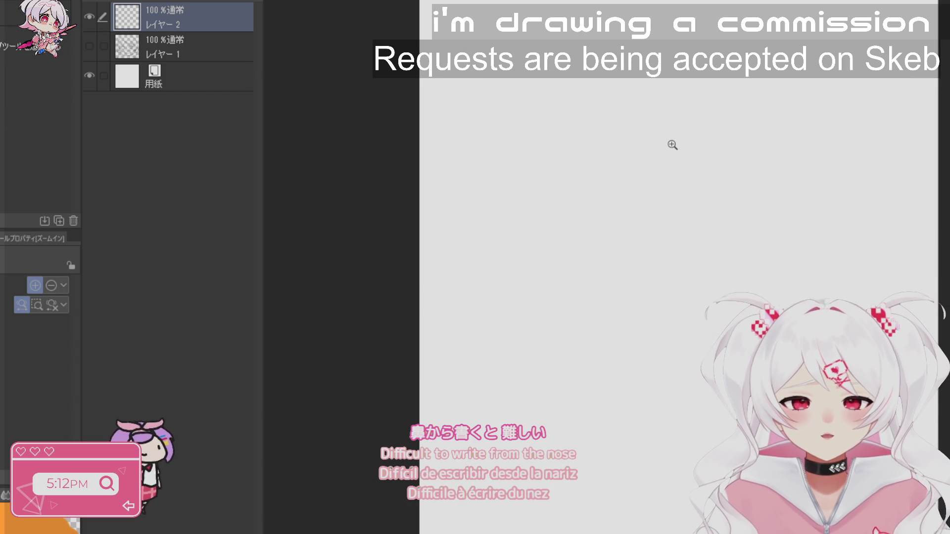
key(p)
- Draw the left and right eyes with a pupil, redoing the misdrawn strokes
mouse_move(653, 182)
mouse_down()
mouse_move(646, 202)
mouse_move(626, 184)
mouse_move(643, 162)
mouse_move(654, 169)
mouse_move(645, 199)
mouse_move(624, 184)
mouse_move(627, 170)
mouse_move(650, 171)
mouse_up()
key(ctrl+z)
key(ctrl+z)
mouse_move(646, 190)
mouse_down()
mouse_move(630, 207)
mouse_move(635, 172)
mouse_move(642, 193)
mouse_up()
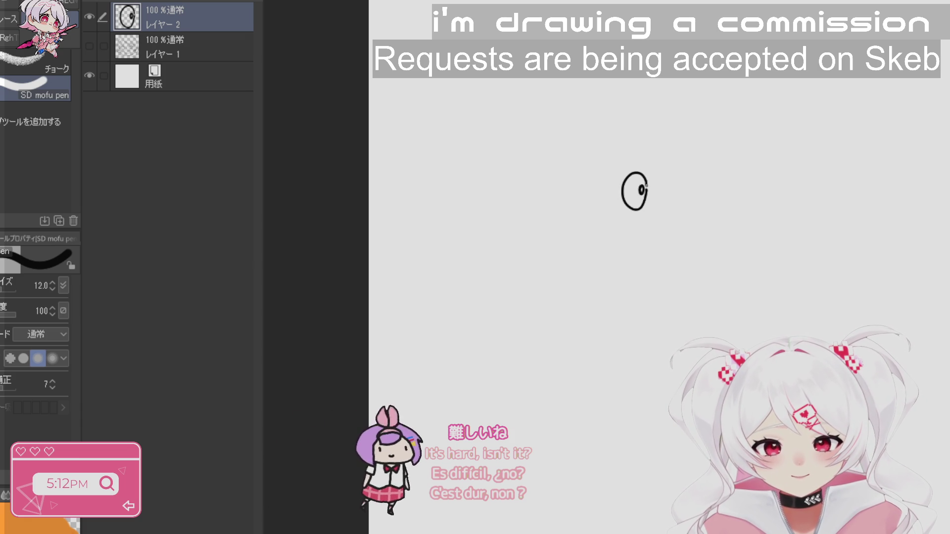
drag(653, 180, 656, 205)
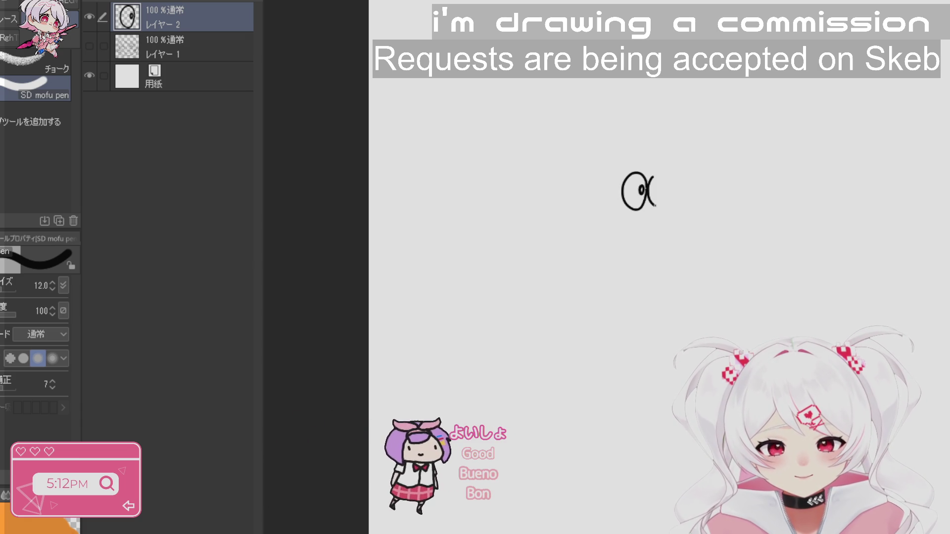
key(ctrl+z)
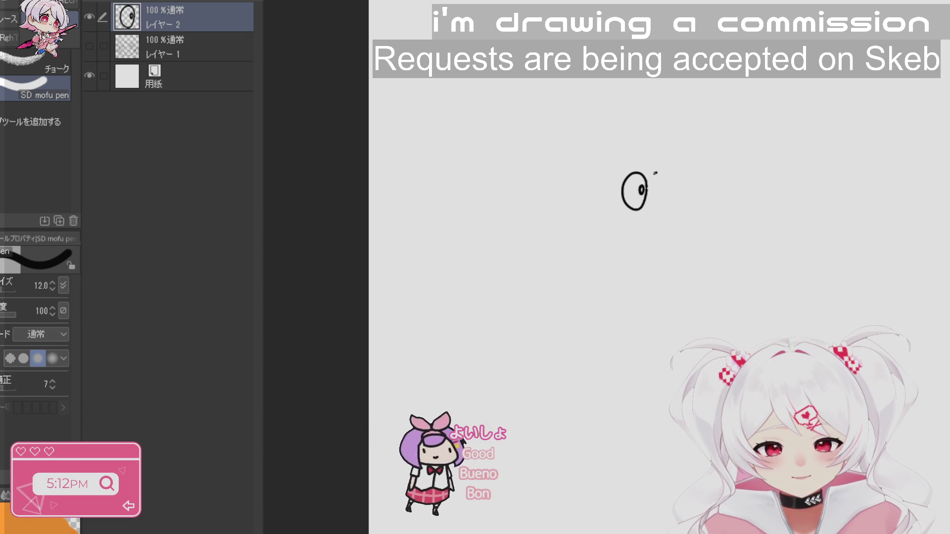
drag(648, 197, 663, 208)
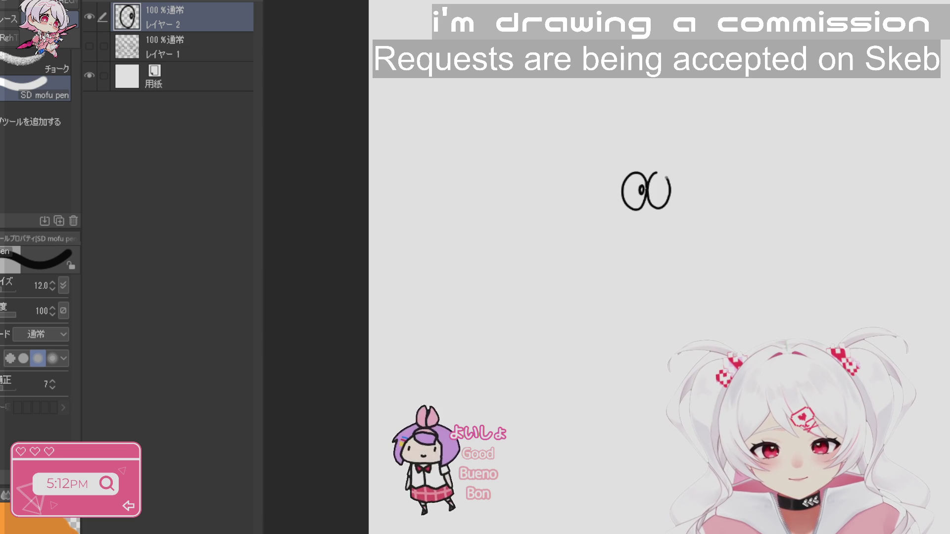
mouse_move(654, 187)
mouse_down()
mouse_move(649, 194)
mouse_move(655, 184)
mouse_up()
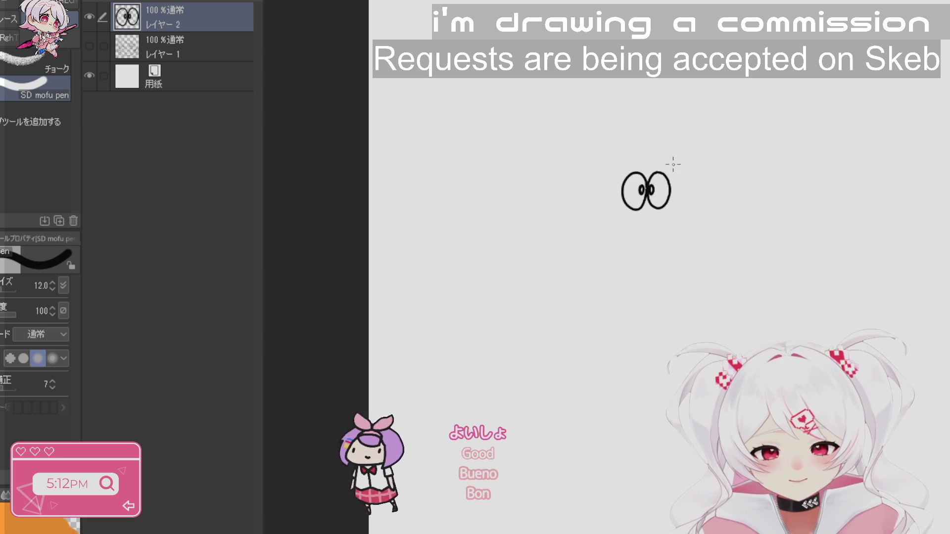
- Try a small nose loop below the eyes, undo it, and zoom out
drag(642, 207, 651, 210)
key(ctrl+z)
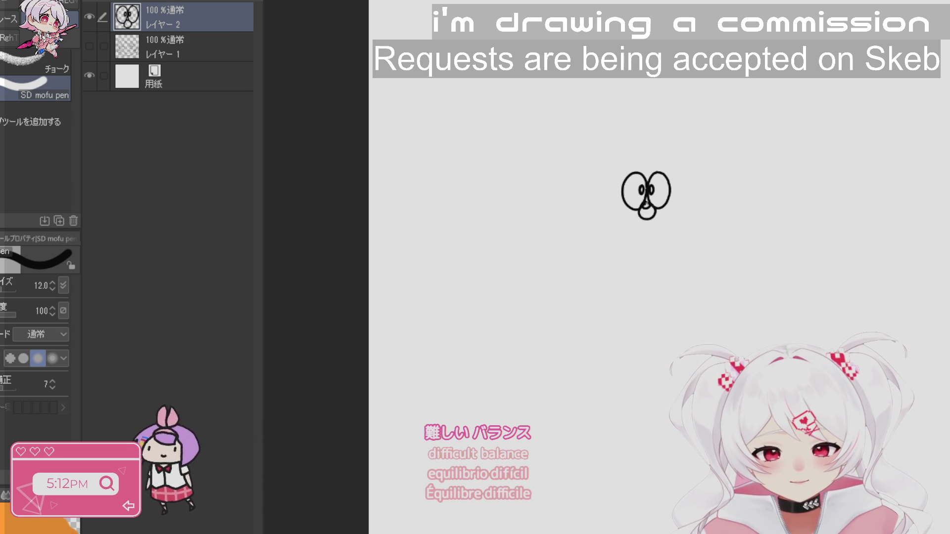
scroll(664, 183, down, 3)
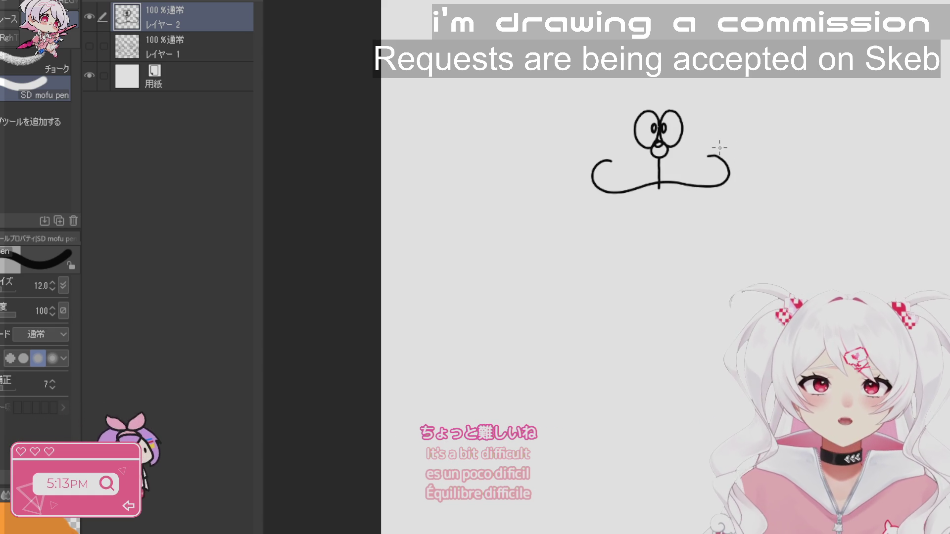
- Erase the curl at the mouth line's right end and redraw it
drag(732, 159, 732, 180)
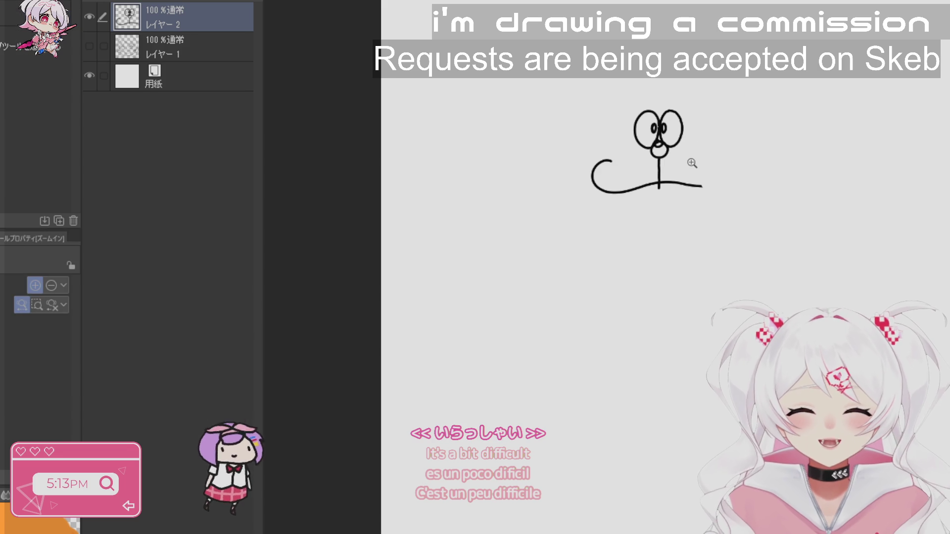
scroll(691, 162, up, 2)
drag(712, 154, 711, 198)
key(ctrl+z)
mouse_move(716, 159)
mouse_down()
mouse_move(752, 177)
mouse_move(725, 205)
mouse_up()
key(ctrl+z)
key(ctrl+z)
mouse_move(712, 159)
mouse_down()
mouse_move(747, 163)
mouse_move(744, 196)
mouse_move(719, 204)
mouse_up()
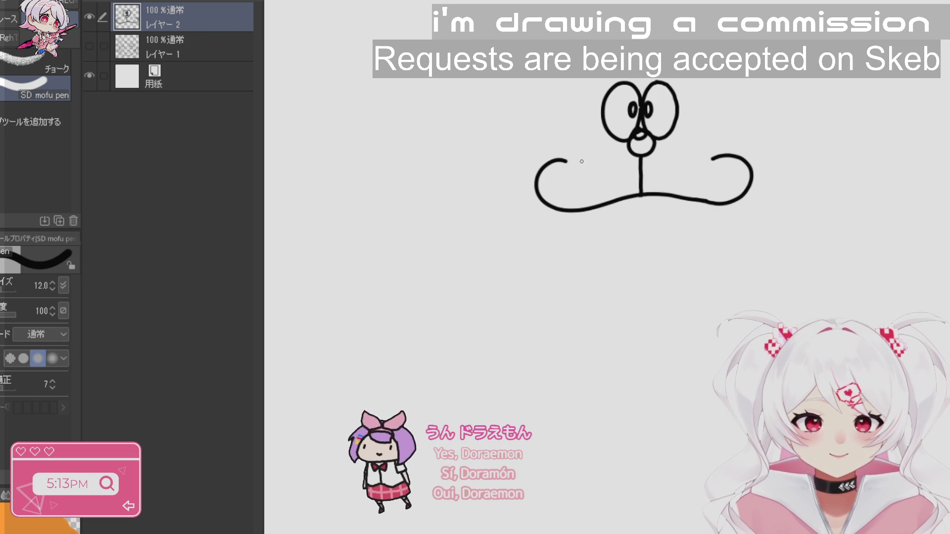
- Draw whiskers on the left and right cheeks, then pan the drawing
drag(557, 176, 614, 172)
drag(562, 195, 624, 179)
key(ctrl+z)
drag(558, 193, 609, 183)
mouse_move(718, 147)
mouse_down()
mouse_move(674, 161)
mouse_move(729, 174)
mouse_up()
drag(669, 181, 719, 191)
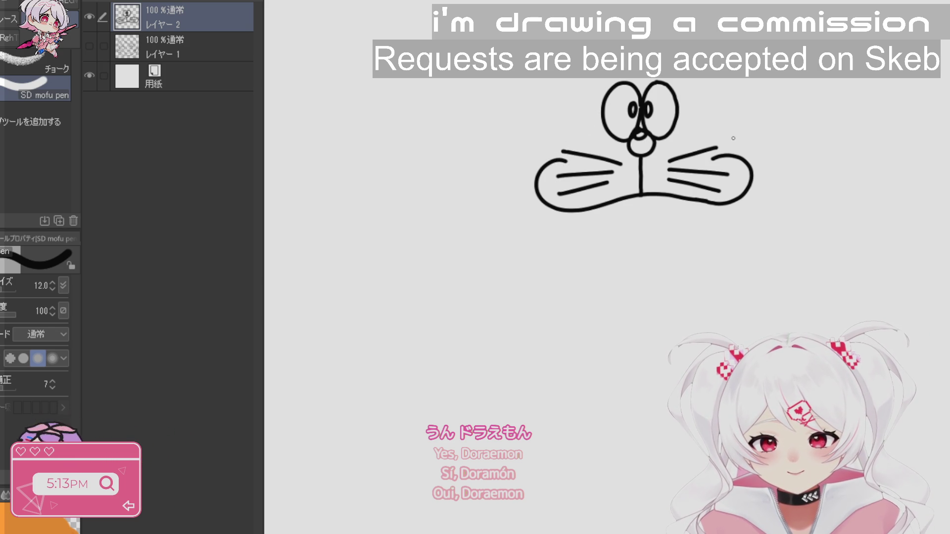
drag(763, 259, 810, 269)
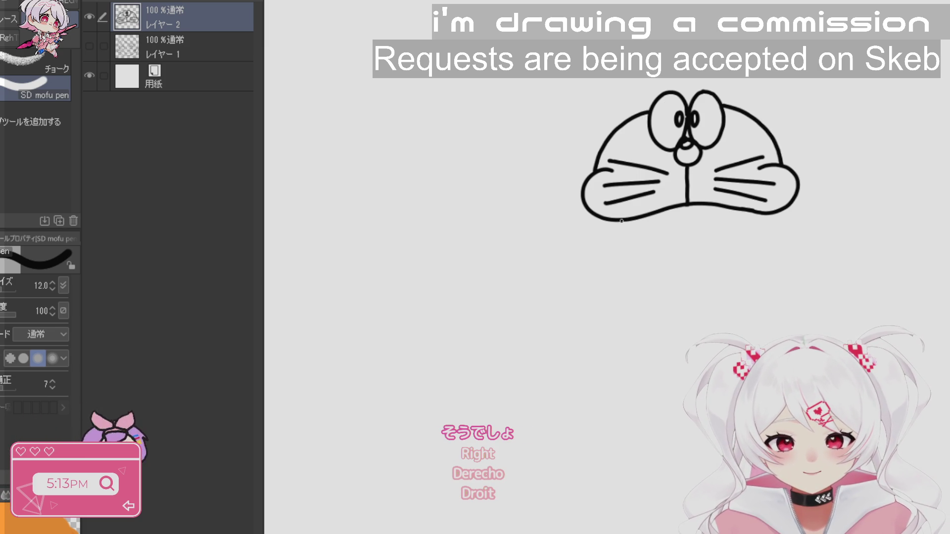
- Redraw the chin curve around the lower face over several attempts
key(ctrl+z)
mouse_move(618, 221)
mouse_down()
mouse_move(641, 262)
mouse_move(666, 276)
mouse_up()
key(ctrl+z)
mouse_move(622, 221)
mouse_down()
mouse_move(671, 273)
mouse_move(733, 252)
mouse_move(752, 225)
mouse_up()
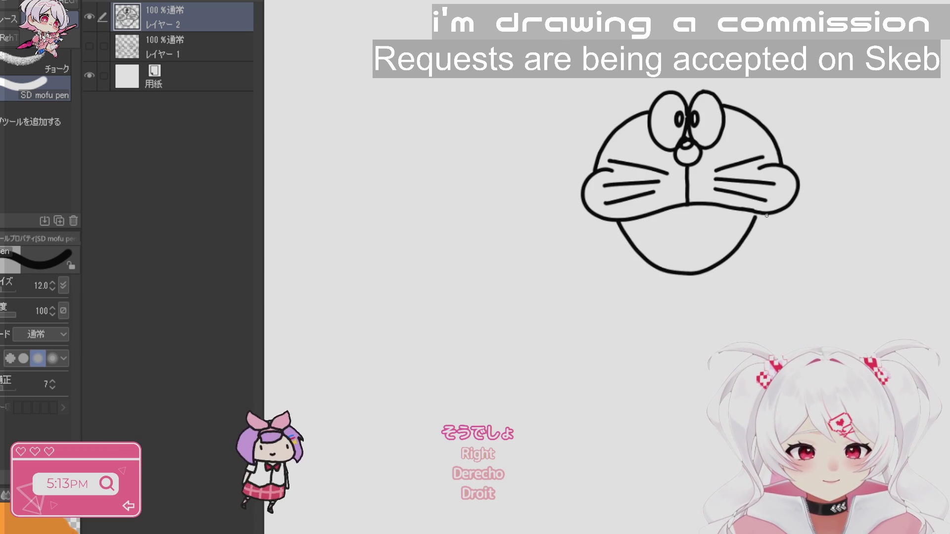
key(ctrl+z)
mouse_move(620, 219)
mouse_down()
mouse_move(658, 264)
mouse_move(720, 266)
mouse_move(755, 213)
mouse_up()
- Draw the heart-shaped tongue and a bottom chin line joining the outline
mouse_move(671, 268)
mouse_down()
mouse_move(667, 241)
mouse_move(708, 237)
mouse_move(725, 255)
mouse_up()
key(ctrl+z)
mouse_move(659, 263)
mouse_down()
mouse_move(665, 244)
mouse_move(705, 238)
mouse_up()
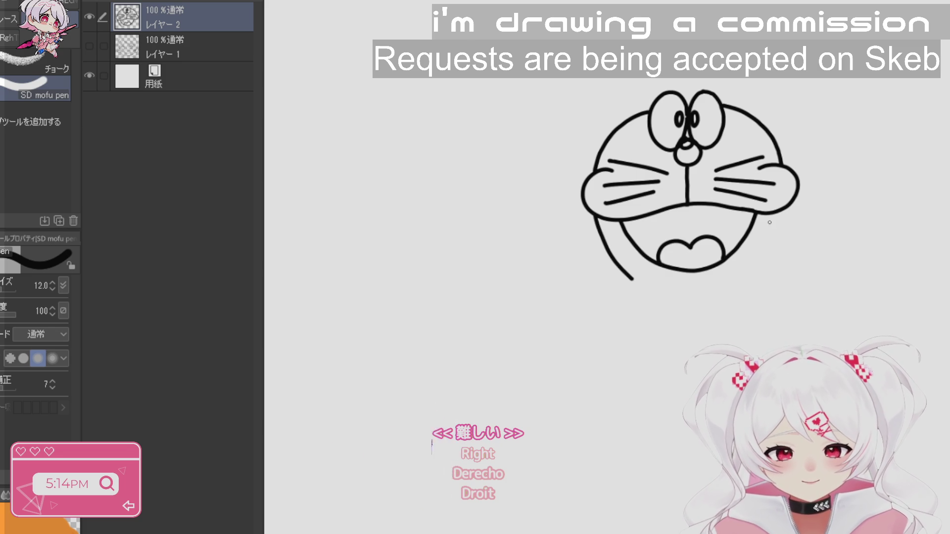
drag(777, 213, 758, 273)
key(ctrl+z)
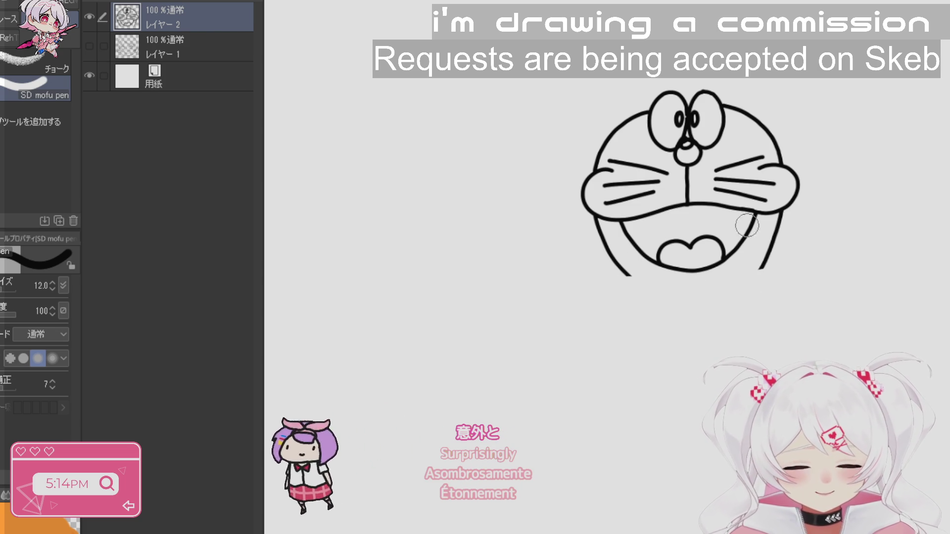
drag(633, 277, 698, 277)
key(ctrl+z)
drag(630, 277, 760, 268)
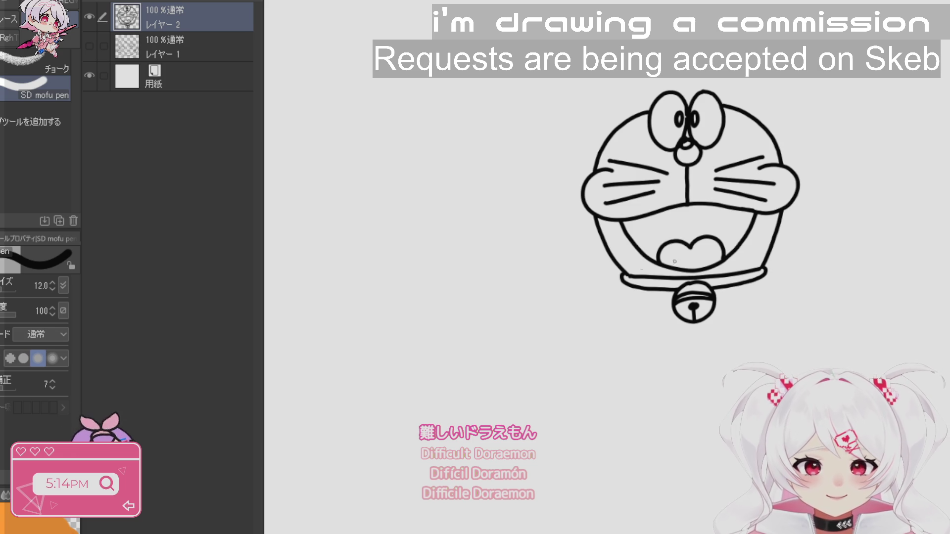
- Draw the outer head circle, then try an arm left of the head and undo it
mouse_move(615, 100)
mouse_down()
mouse_move(717, 77)
mouse_move(784, 112)
mouse_move(817, 180)
mouse_move(791, 247)
mouse_move(766, 267)
mouse_up()
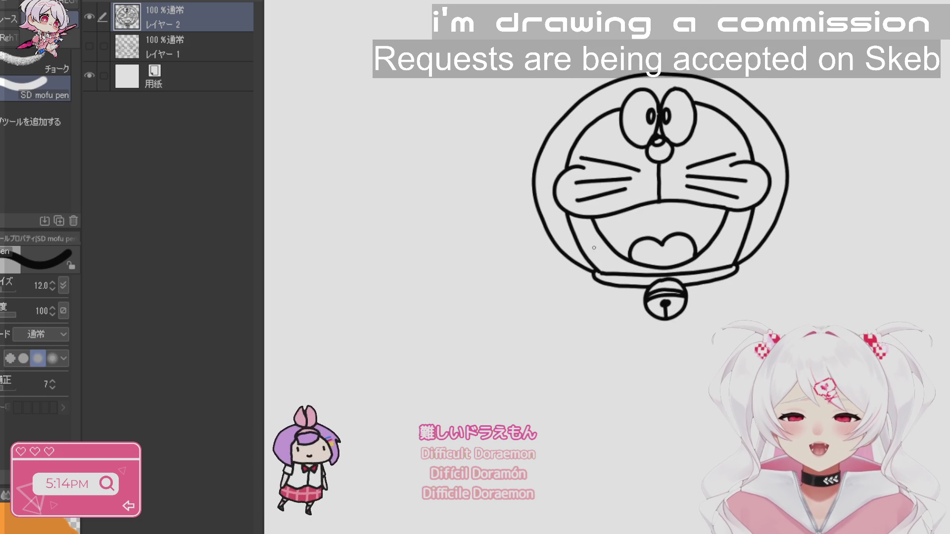
mouse_move(492, 239)
mouse_down()
mouse_move(482, 206)
mouse_move(534, 220)
mouse_move(527, 243)
mouse_move(475, 213)
mouse_move(531, 224)
mouse_move(500, 246)
mouse_up()
key(ctrl+z)
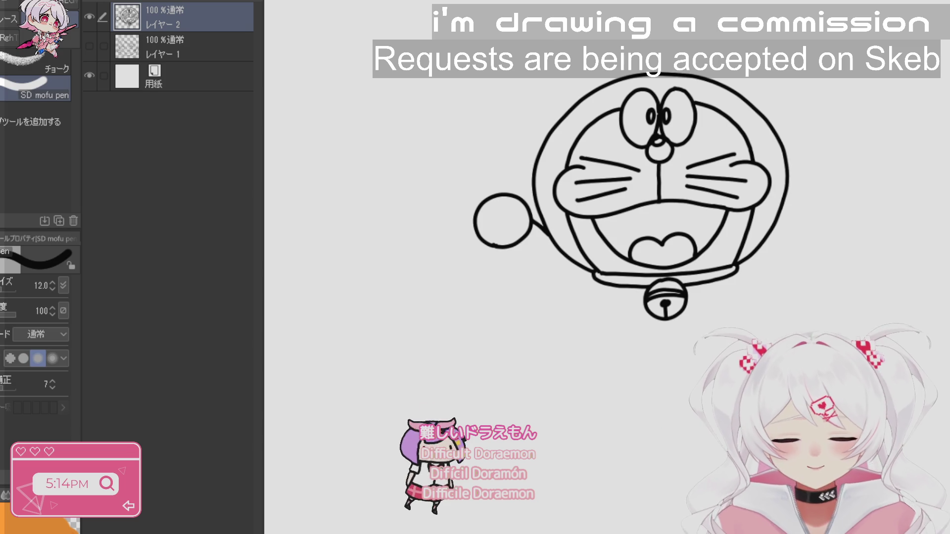
drag(551, 270, 533, 257)
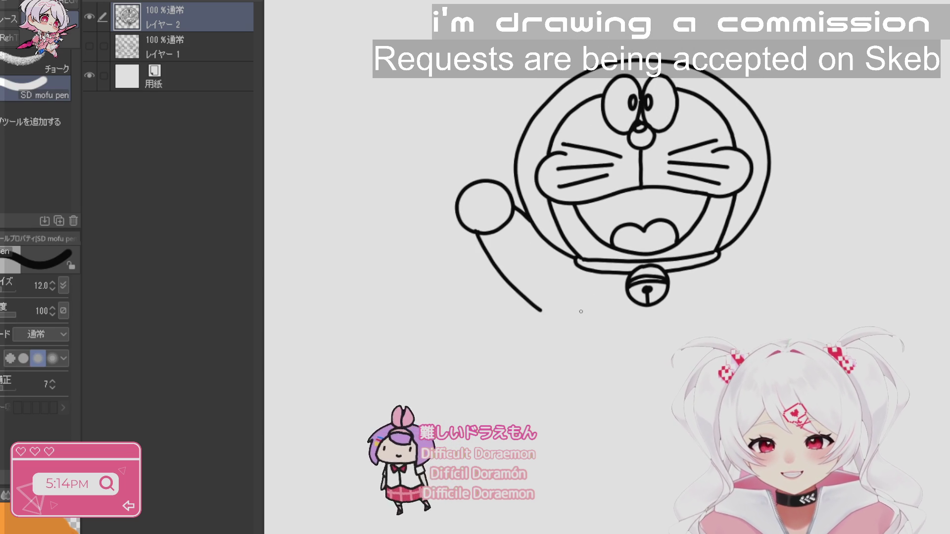
key(ctrl+z)
mouse_move(480, 235)
mouse_down()
mouse_move(542, 307)
mouse_move(545, 371)
mouse_up()
key(ctrl+z)
key(ctrl+z)
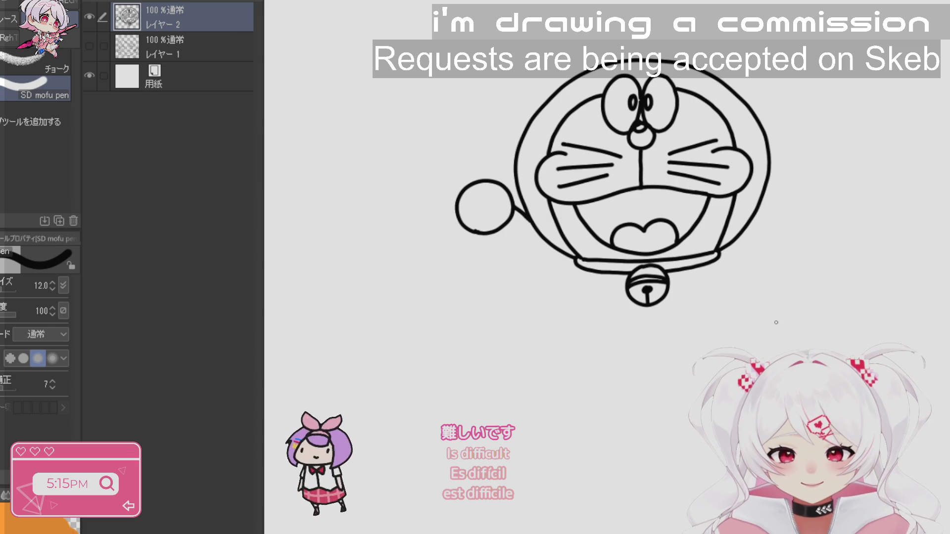
key(ctrl+z)
key(ctrl+z)
drag(776, 322, 788, 379)
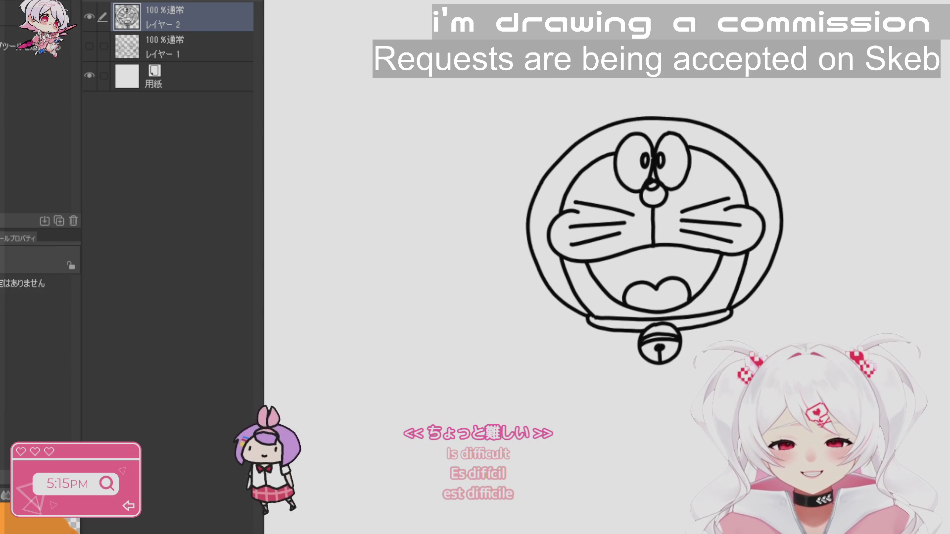
- Use Liquify at size 600 to push the left outline inward, then pan up
key(j)
mouse_move(847, 185)
mouse_down()
mouse_move(821, 157)
mouse_move(838, 186)
mouse_move(876, 176)
mouse_move(874, 184)
mouse_up()
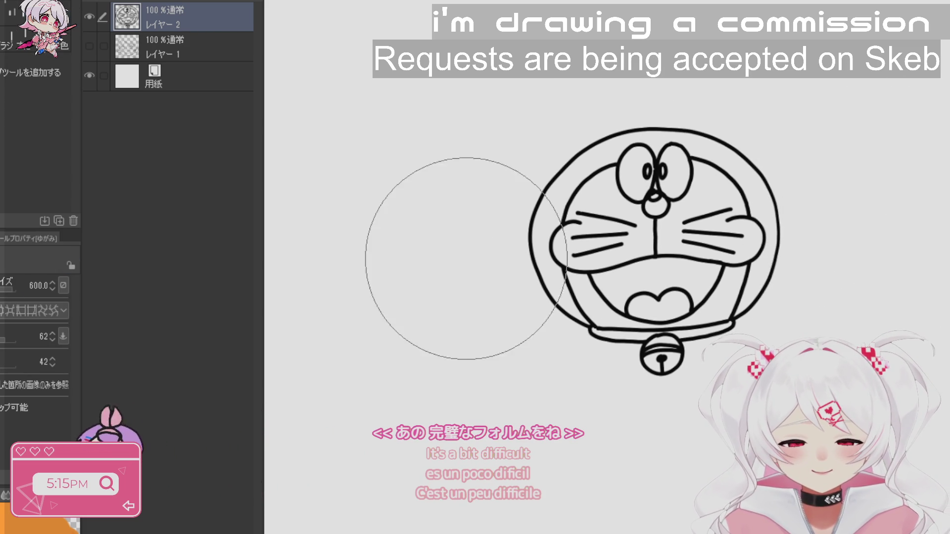
drag(462, 165, 664, 136)
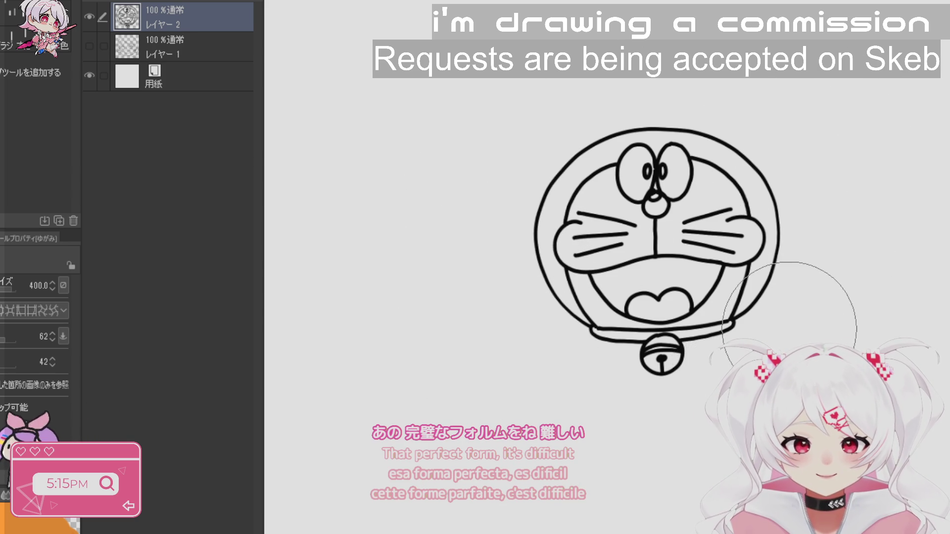
key(space)
mouse_move(810, 361)
mouse_down()
mouse_move(810, 252)
mouse_move(810, 301)
mouse_up()
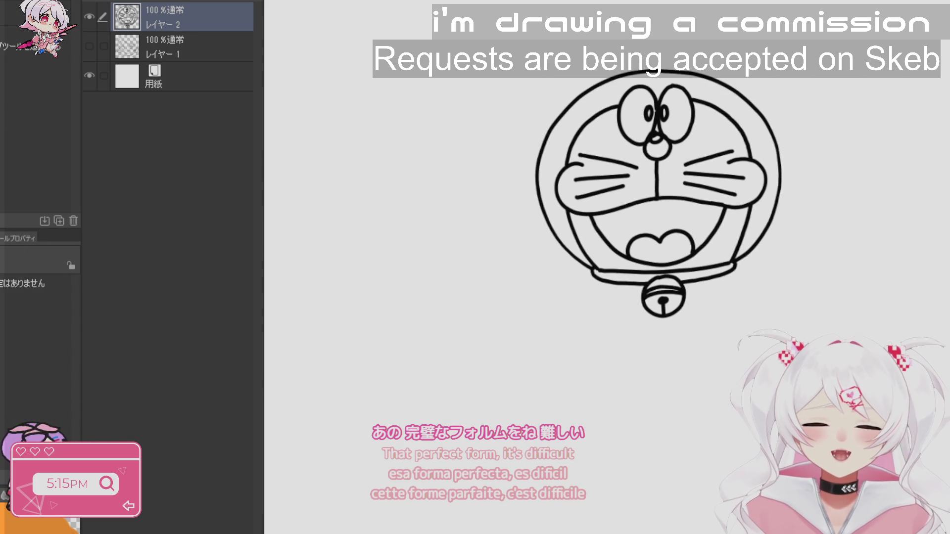
drag(698, 287, 684, 246)
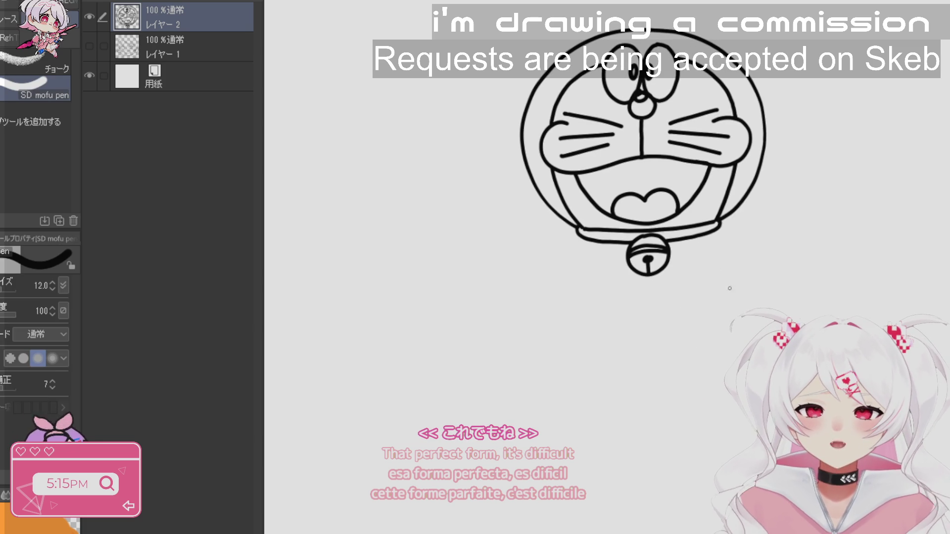
- Zoom and pan left of the head, then draw the round hand and arm
scroll(732, 297, up, 1)
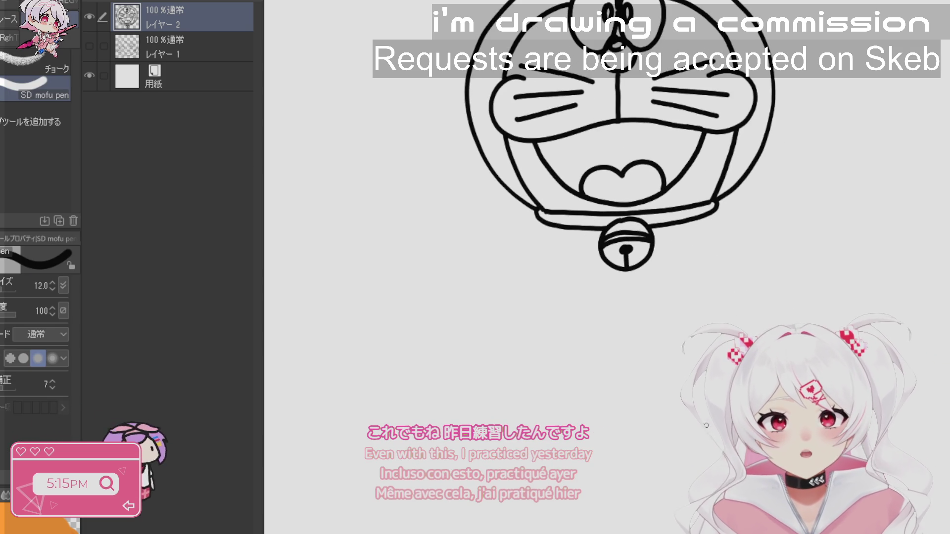
key(space)
mouse_move(683, 245)
mouse_down()
mouse_move(698, 245)
mouse_move(650, 337)
mouse_up()
key(space)
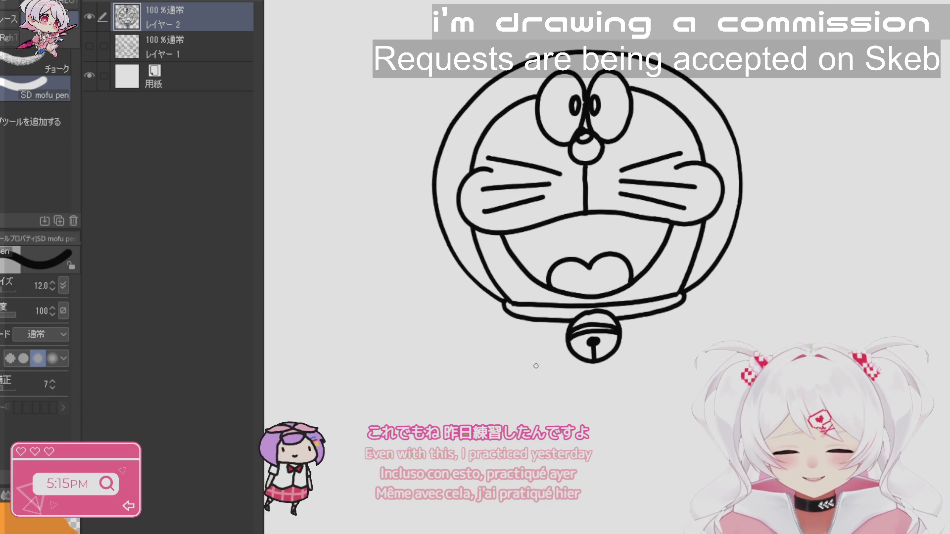
mouse_move(404, 212)
mouse_down()
mouse_move(391, 212)
mouse_move(434, 276)
mouse_move(381, 230)
mouse_move(423, 220)
mouse_move(410, 215)
mouse_up()
key(ctrl+z)
drag(436, 241, 451, 250)
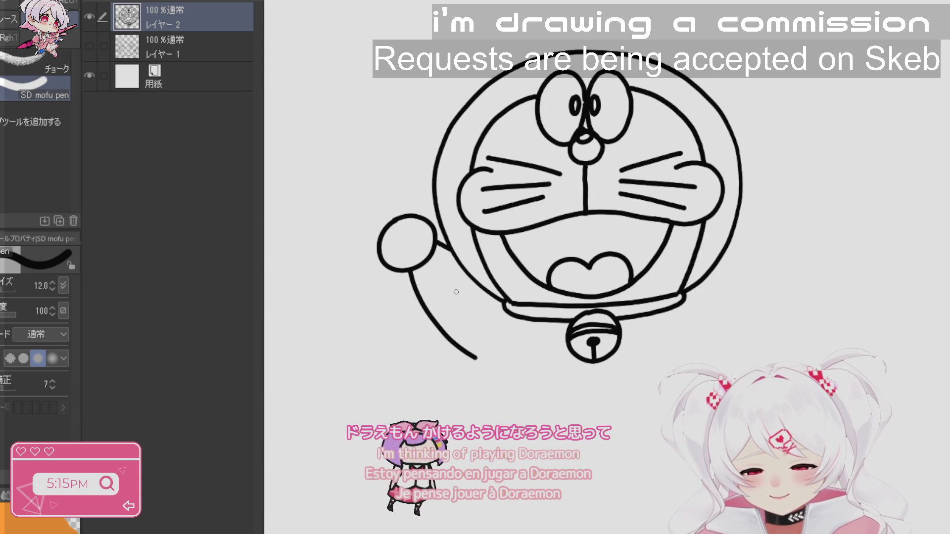
mouse_move(710, 317)
mouse_down()
mouse_move(742, 297)
mouse_move(683, 327)
mouse_move(672, 347)
mouse_move(676, 416)
mouse_up()
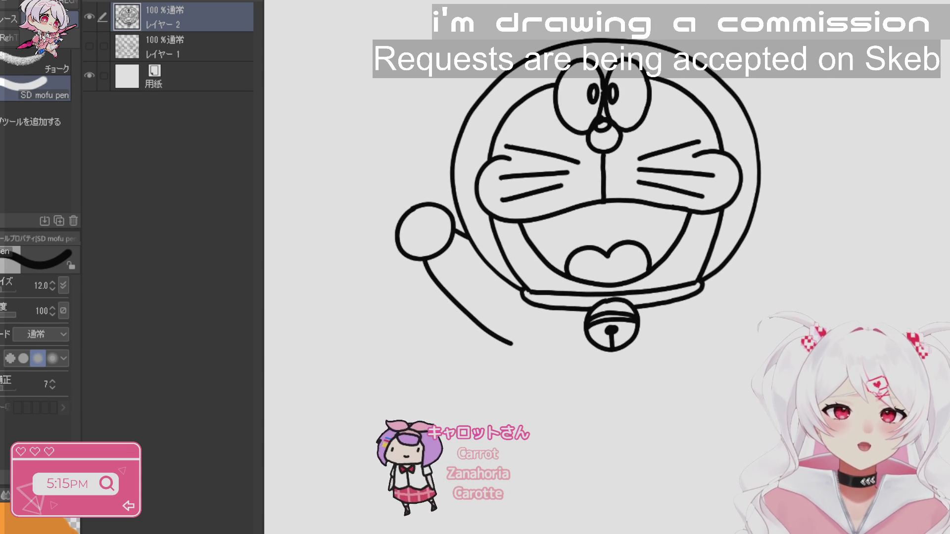
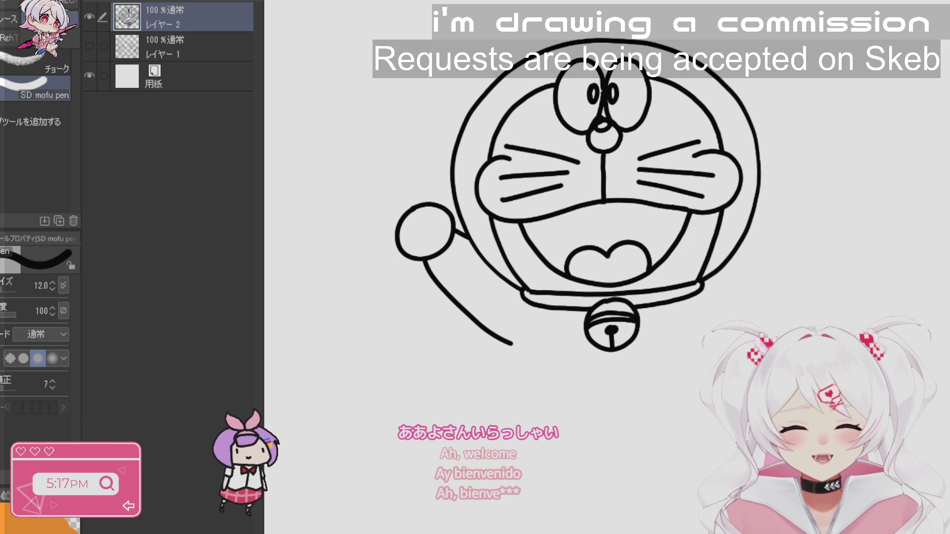
- Ink the body's left side, the arc between the legs, and the round belly with its pocket line
mouse_move(816, 225)
mouse_down()
mouse_move(826, 255)
mouse_move(833, 212)
mouse_up()
key(r)
drag(767, 364, 787, 270)
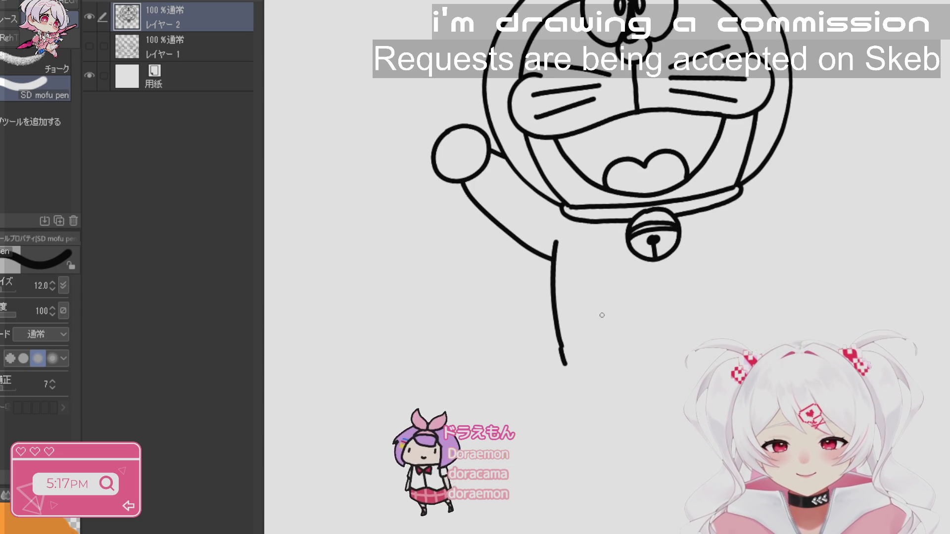
drag(562, 345, 568, 373)
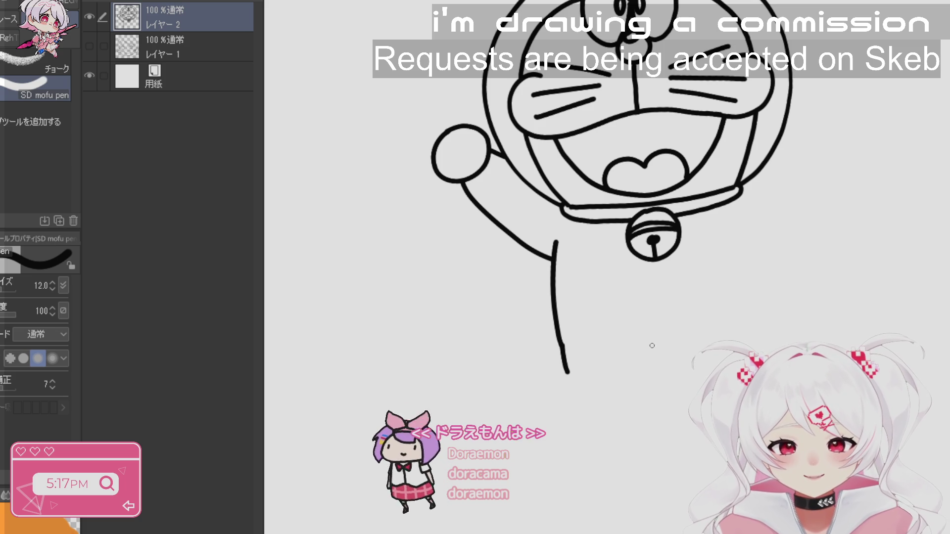
drag(648, 362, 686, 354)
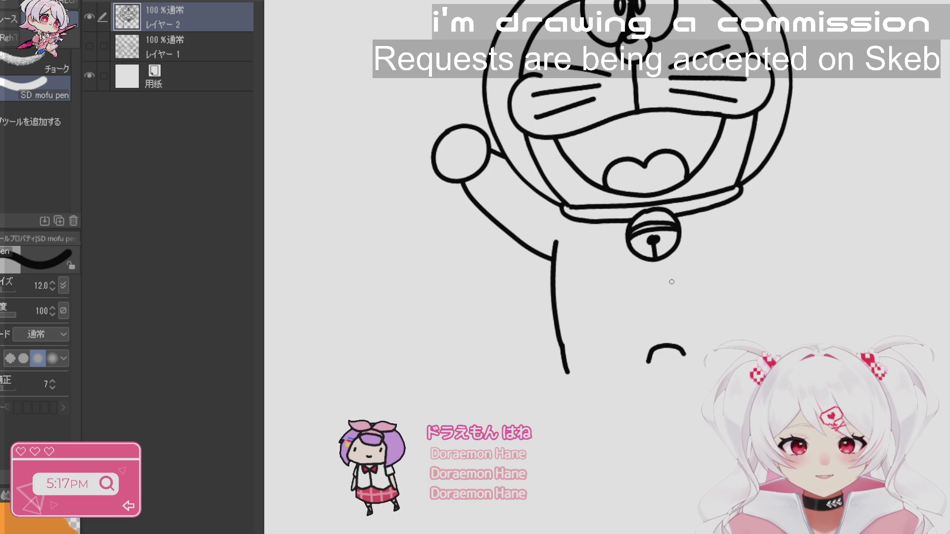
mouse_move(590, 225)
mouse_down()
mouse_move(648, 336)
mouse_move(725, 212)
mouse_up()
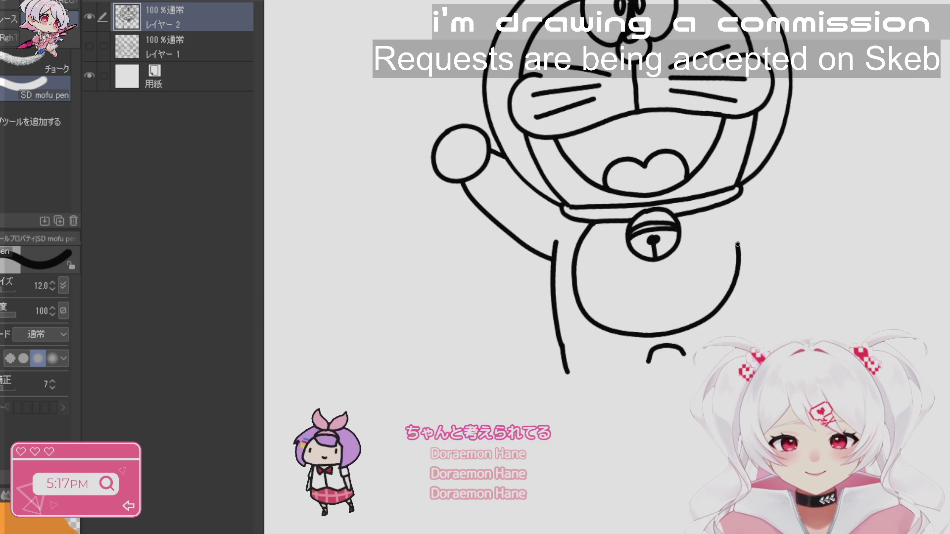
key(ctrl+z)
mouse_move(591, 226)
mouse_down()
mouse_move(580, 297)
mouse_move(663, 328)
mouse_move(734, 242)
mouse_move(719, 213)
mouse_up()
mouse_move(601, 271)
mouse_down()
mouse_move(717, 270)
mouse_move(683, 308)
mouse_move(596, 274)
mouse_up()
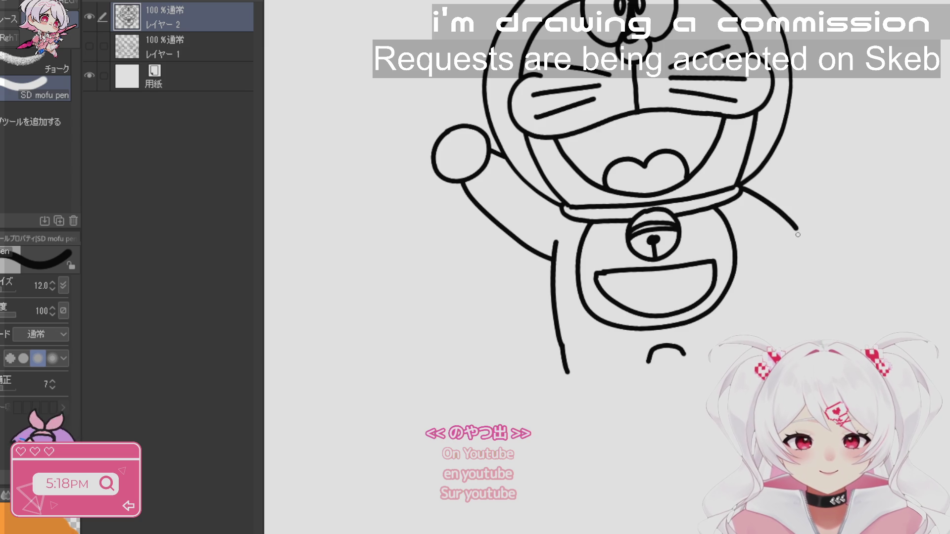
- Extend the right arm downward and try the body's right side, undoing the stroke
drag(796, 229, 801, 248)
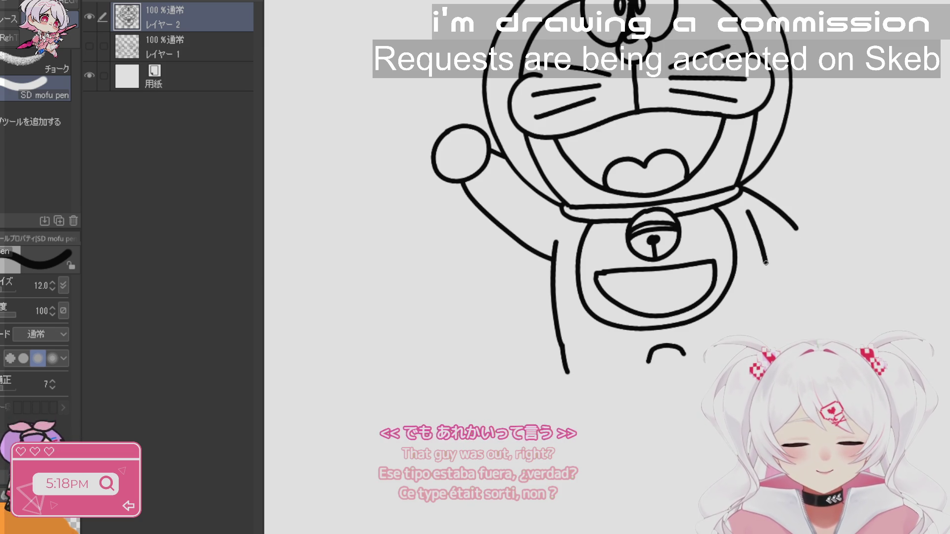
drag(750, 213, 762, 309)
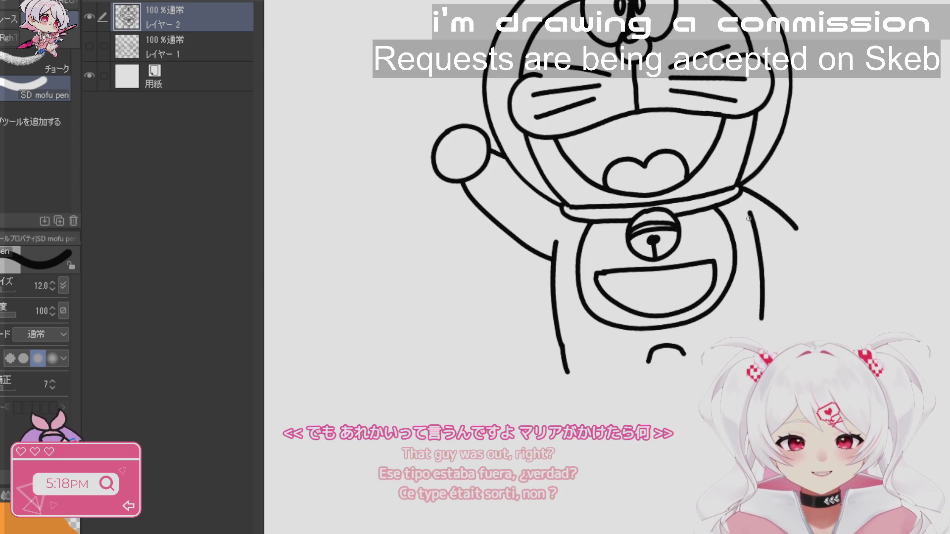
drag(750, 212, 767, 344)
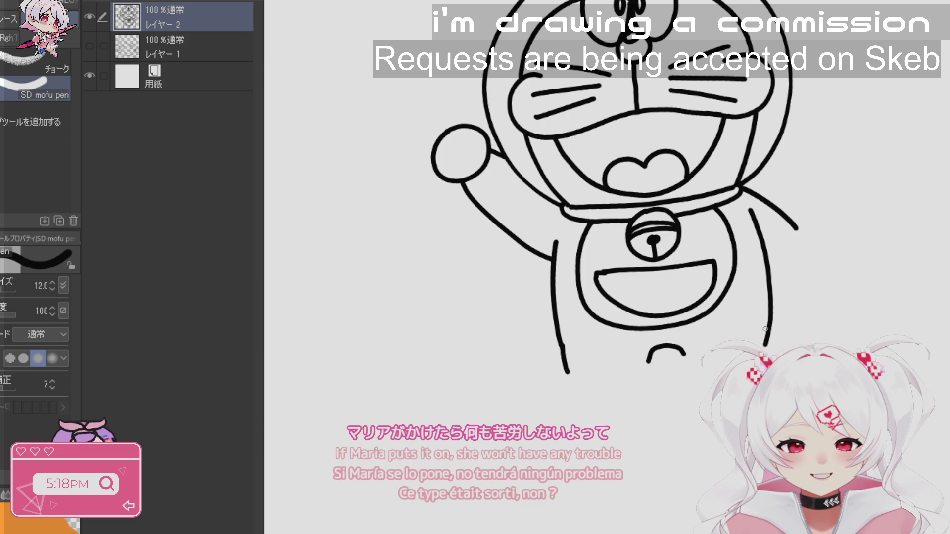
key(ctrl+z)
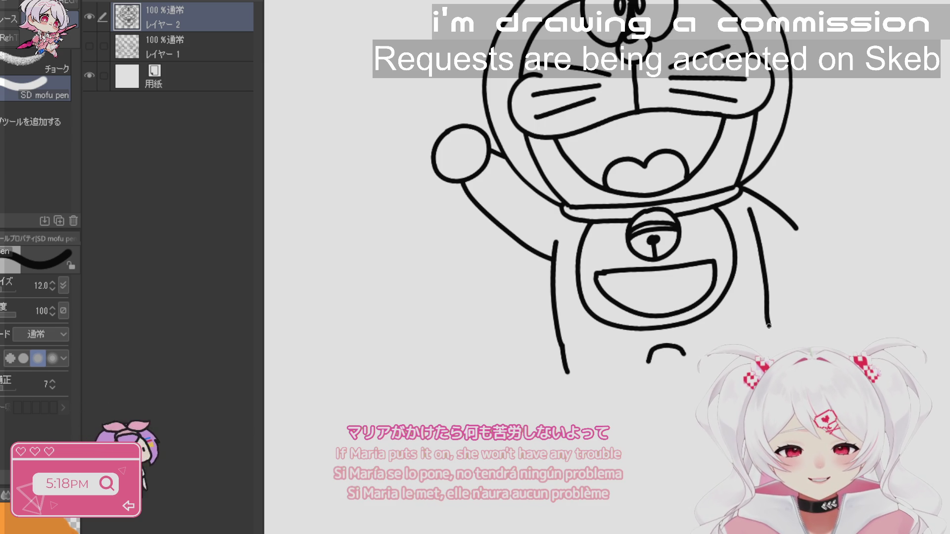
- Ink both feet and round off the lowered hand, undoing misplaced strokes
mouse_move(567, 373)
mouse_down()
mouse_move(632, 381)
mouse_move(647, 370)
mouse_up()
key(ctrl+z)
mouse_move(566, 373)
mouse_down()
mouse_move(574, 400)
mouse_move(646, 391)
mouse_move(654, 367)
mouse_move(569, 377)
mouse_up()
mouse_move(688, 357)
mouse_down()
mouse_move(681, 370)
mouse_move(722, 388)
mouse_up()
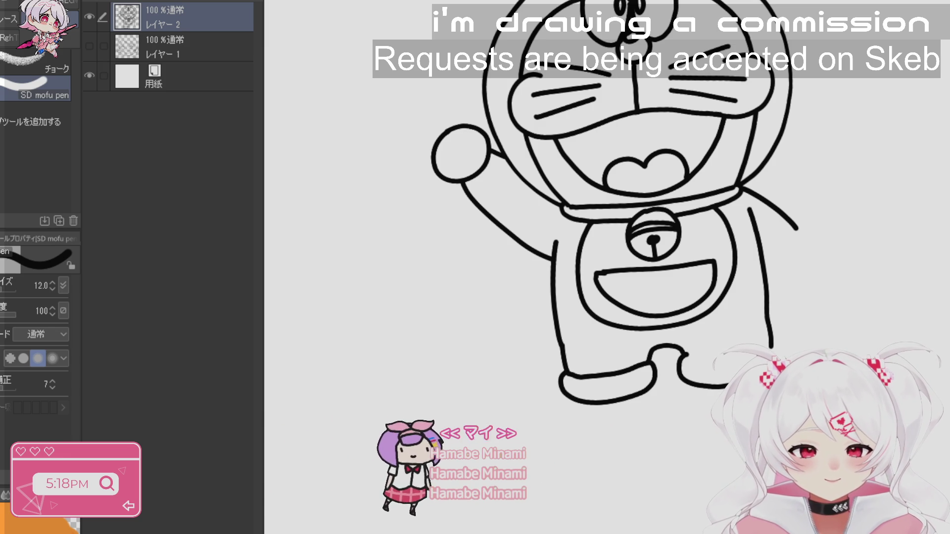
drag(733, 357, 691, 360)
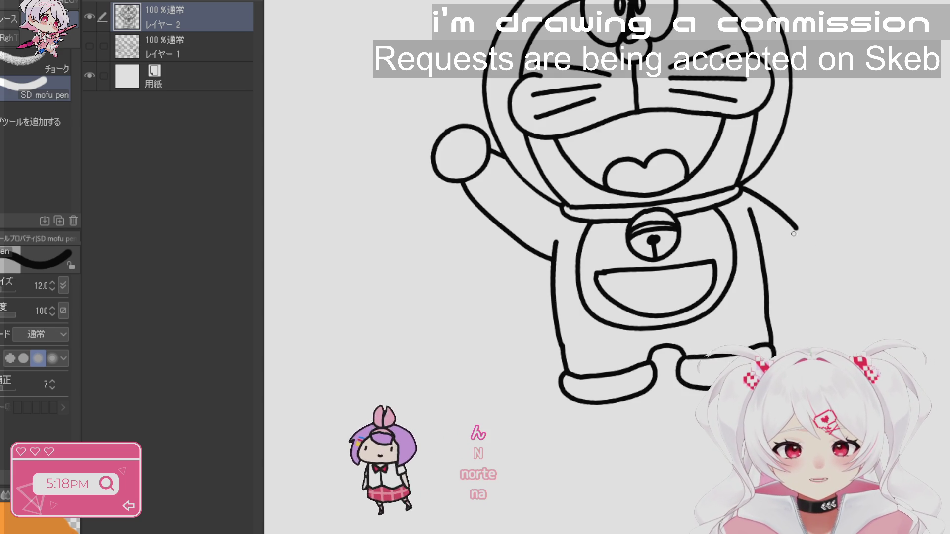
mouse_move(795, 228)
mouse_down()
mouse_move(801, 235)
mouse_move(781, 272)
mouse_move(807, 229)
mouse_move(827, 255)
mouse_move(791, 285)
mouse_up()
key(ctrl+z)
key(ctrl+z)
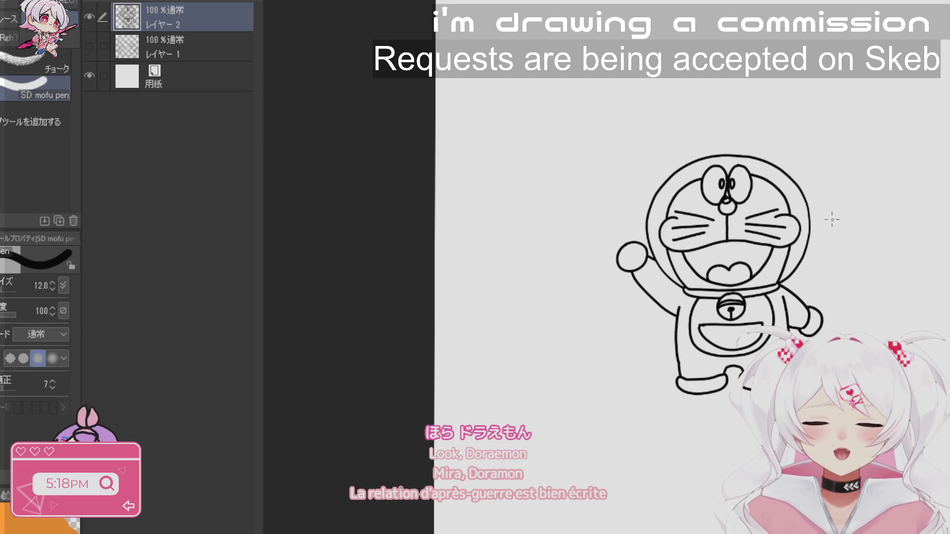
- Draw the propeller stem above Doraemon's head, replacing a stray line, then reframe the full figure
click(769, 157)
click(770, 158)
key(p)
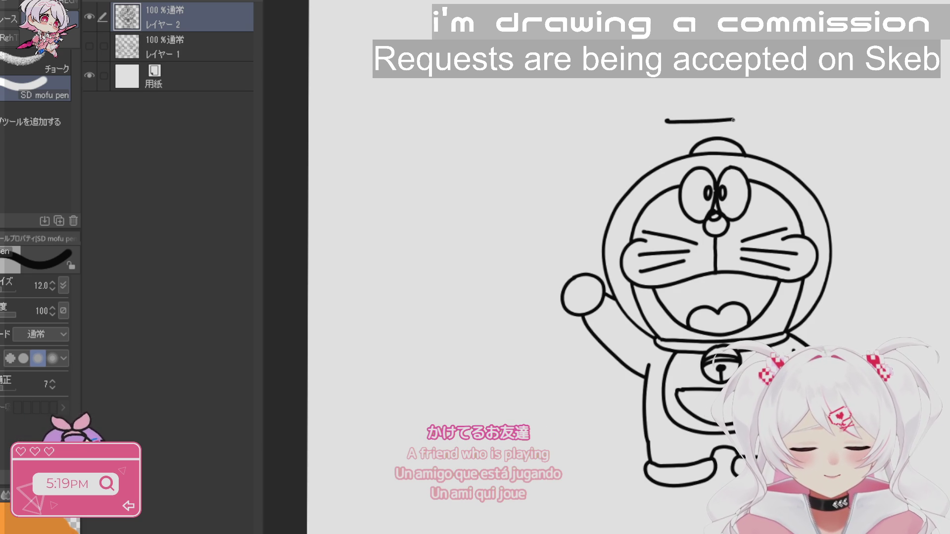
key(ctrl+z)
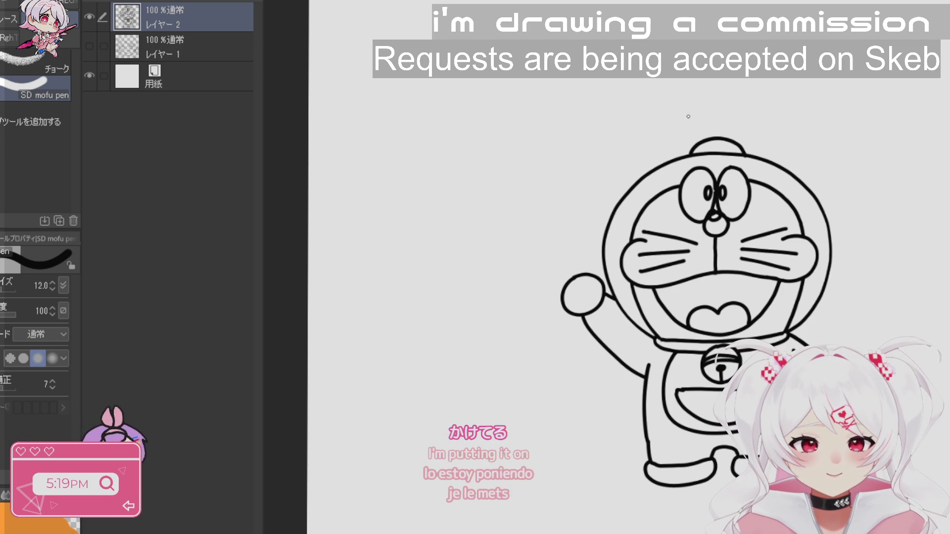
drag(717, 114, 717, 141)
key(ctrl+space)
mouse_move(792, 297)
mouse_down()
mouse_move(782, 264)
mouse_move(737, 212)
mouse_up()
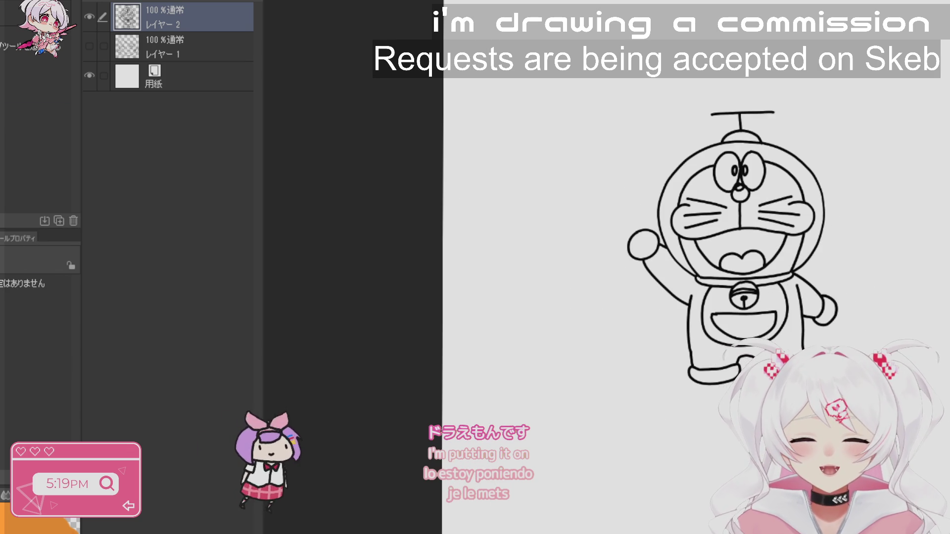
key(space)
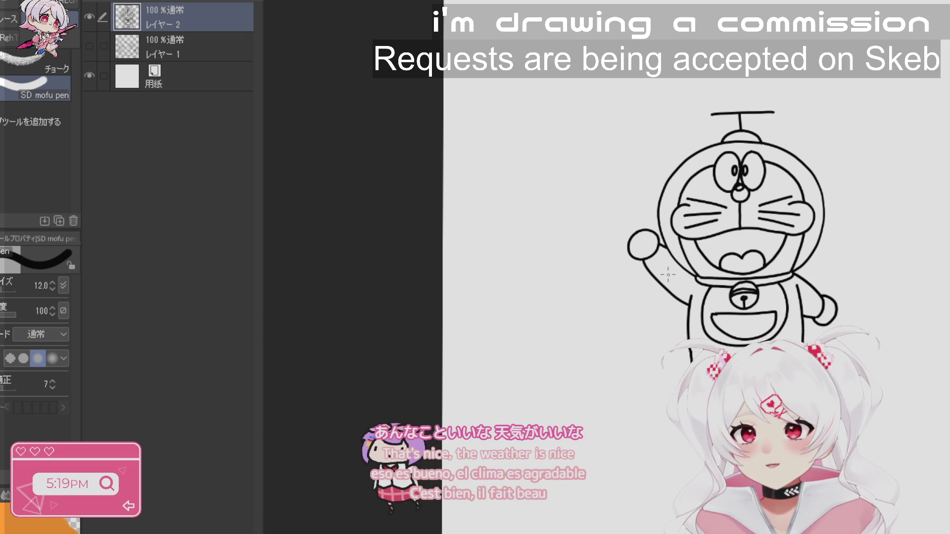
key(ctrl+space)
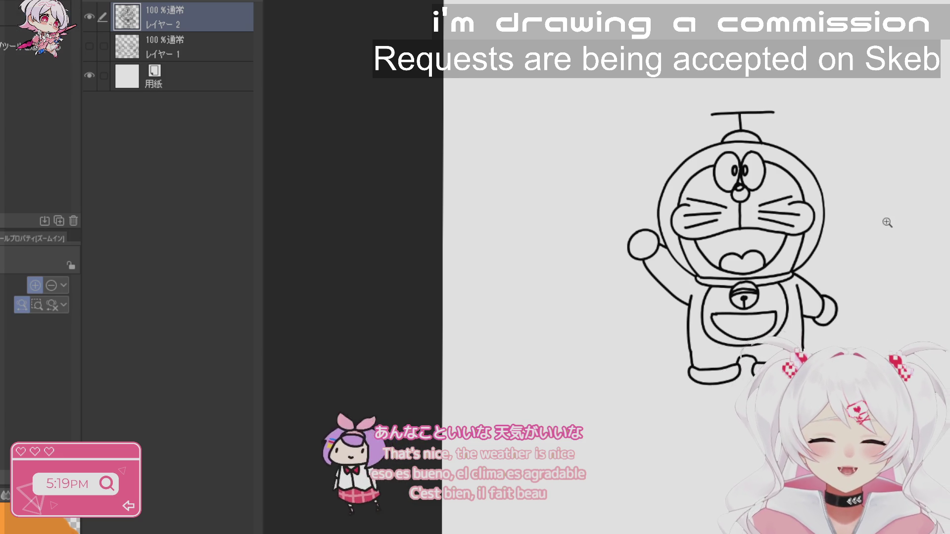
click(887, 222)
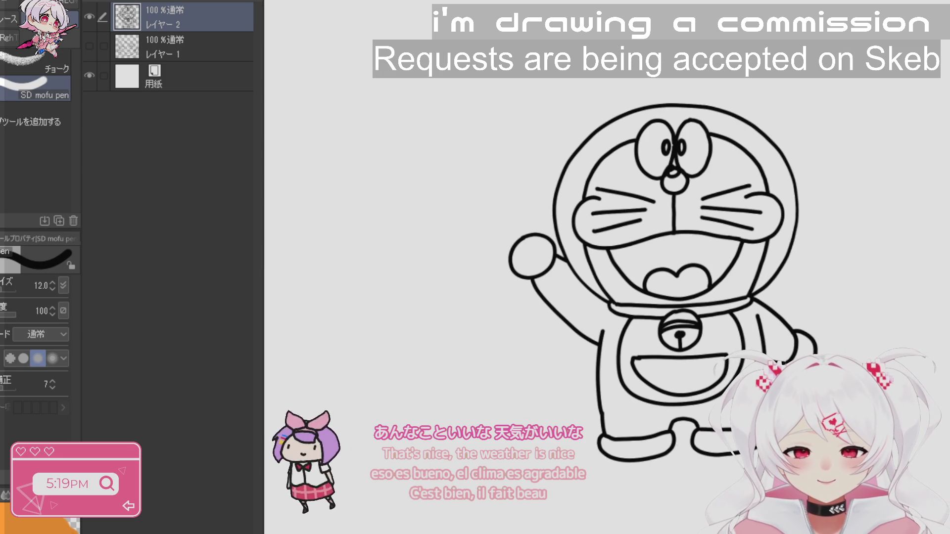
- Draw pink arrows at the raised hand, the right hand and the left foot
drag(862, 218, 819, 200)
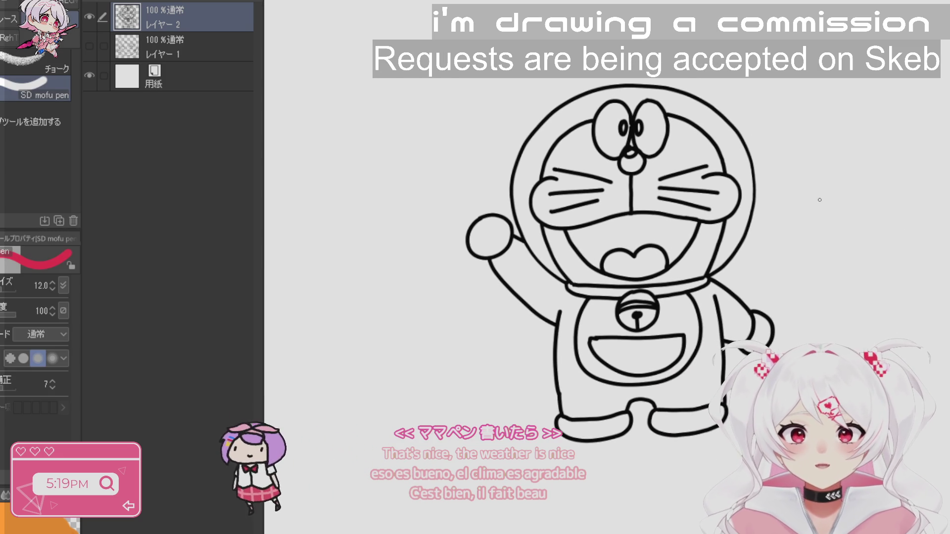
mouse_move(781, 389)
mouse_down()
mouse_move(792, 362)
mouse_move(853, 334)
mouse_up()
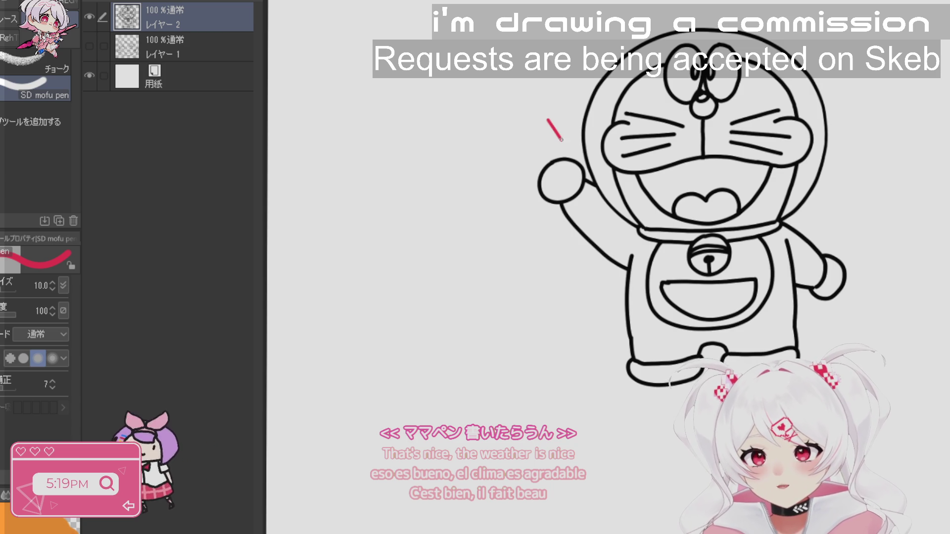
drag(561, 140, 568, 148)
drag(673, 174, 658, 145)
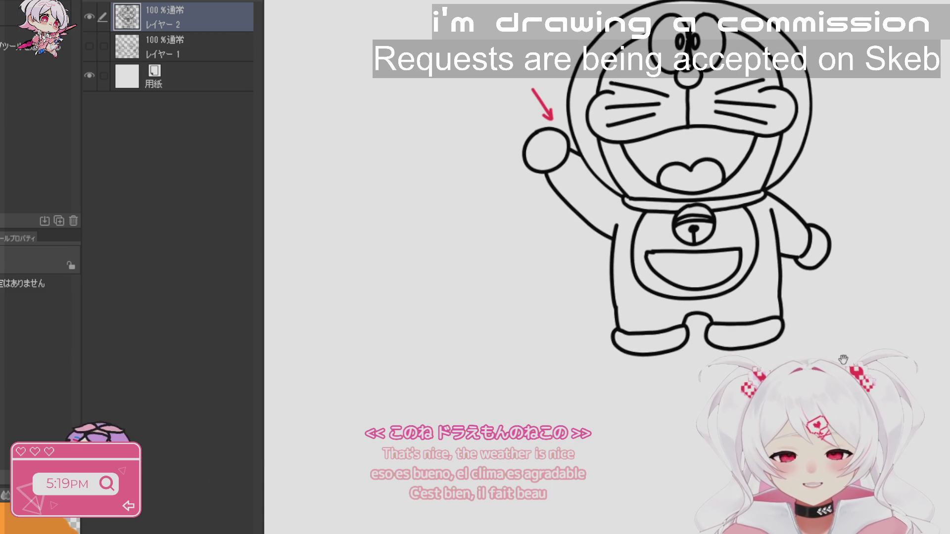
mouse_move(820, 184)
mouse_down()
mouse_move(811, 213)
mouse_move(817, 208)
mouse_up()
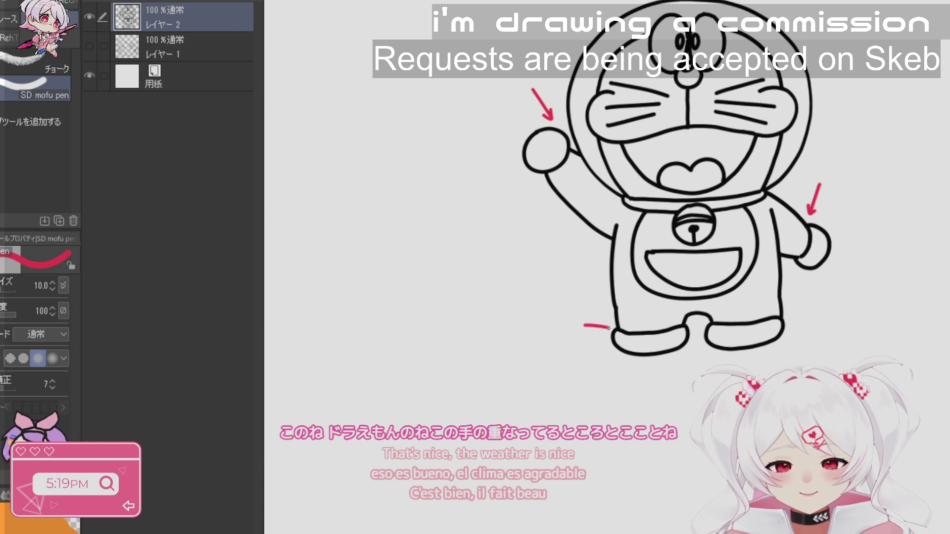
drag(598, 322, 599, 334)
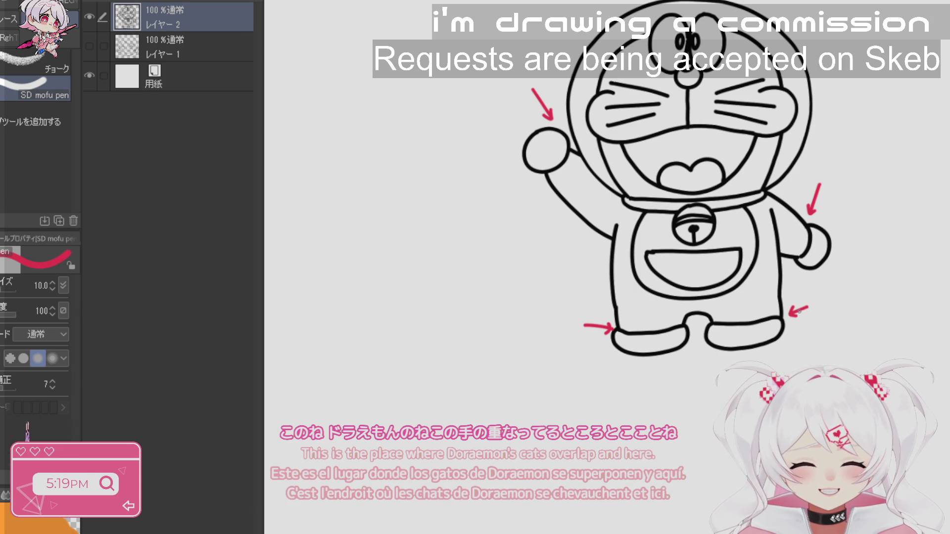
- Zoom out and recentre the arrow-marked figure in view
drag(673, 223, 695, 297)
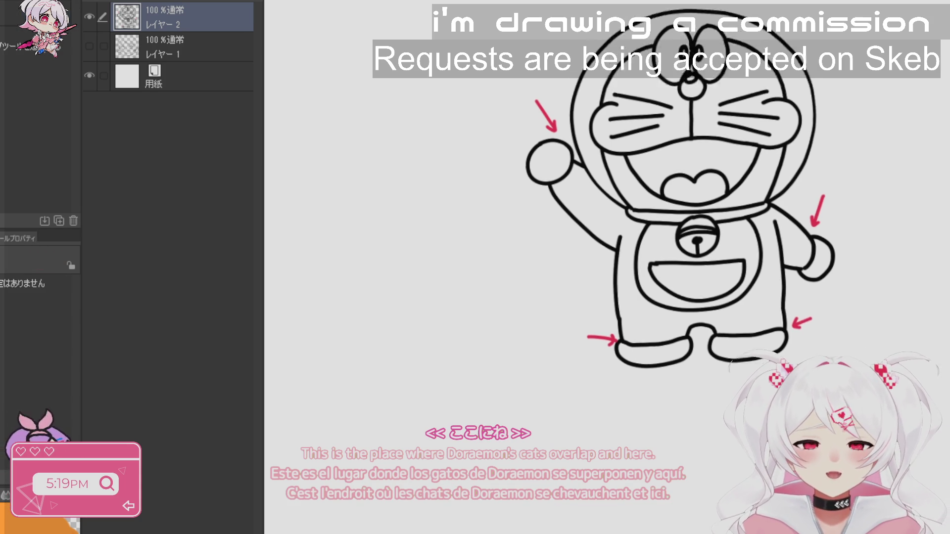
drag(923, 245, 876, 265)
key(ctrl+minus)
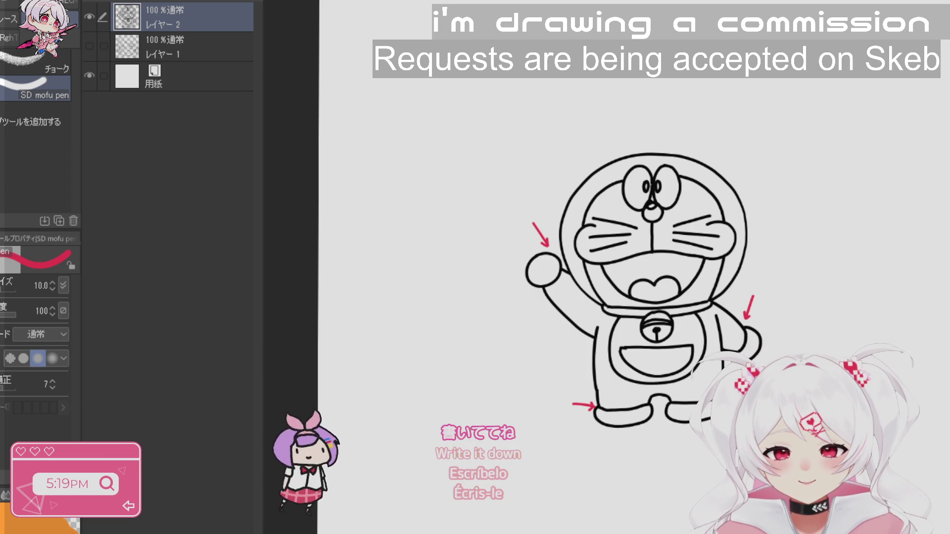
key(h)
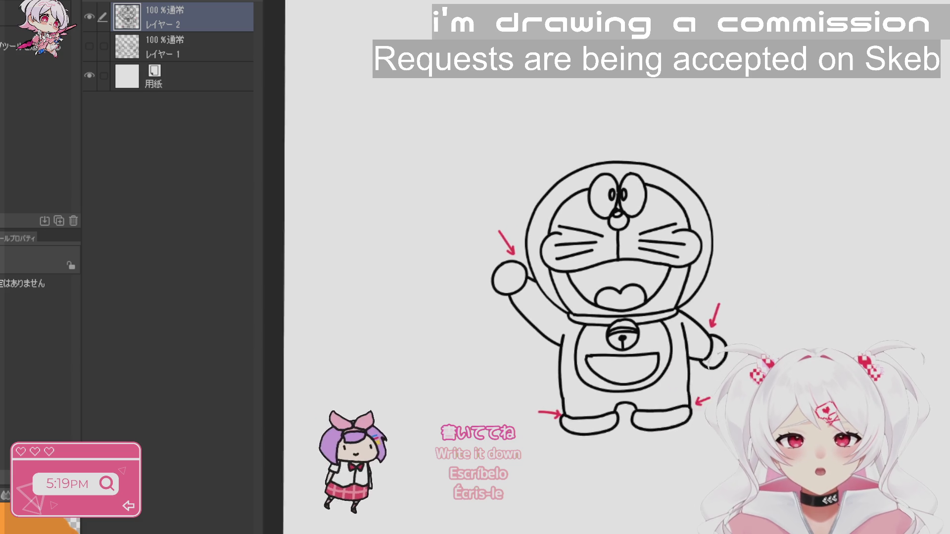
drag(776, 286, 804, 252)
key(p)
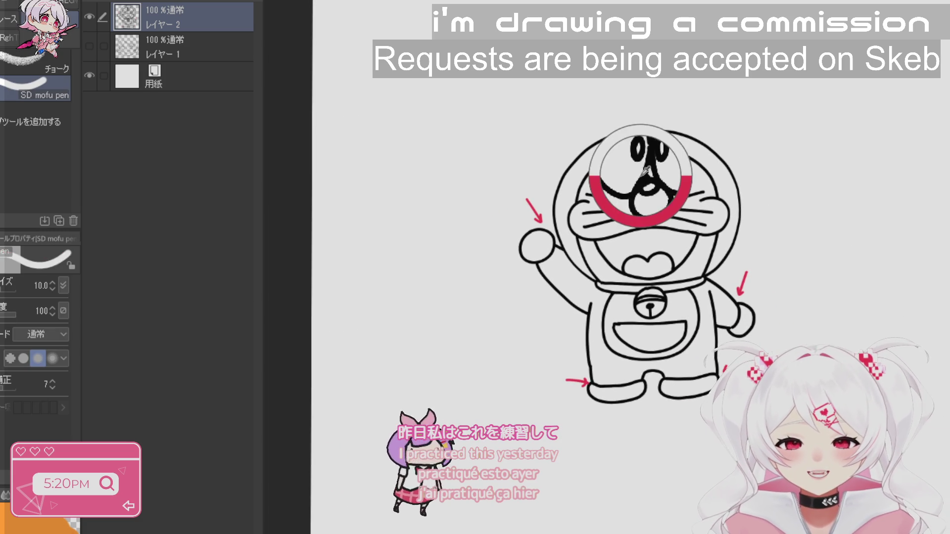
key(h)
drag(902, 228, 862, 291)
key(p)
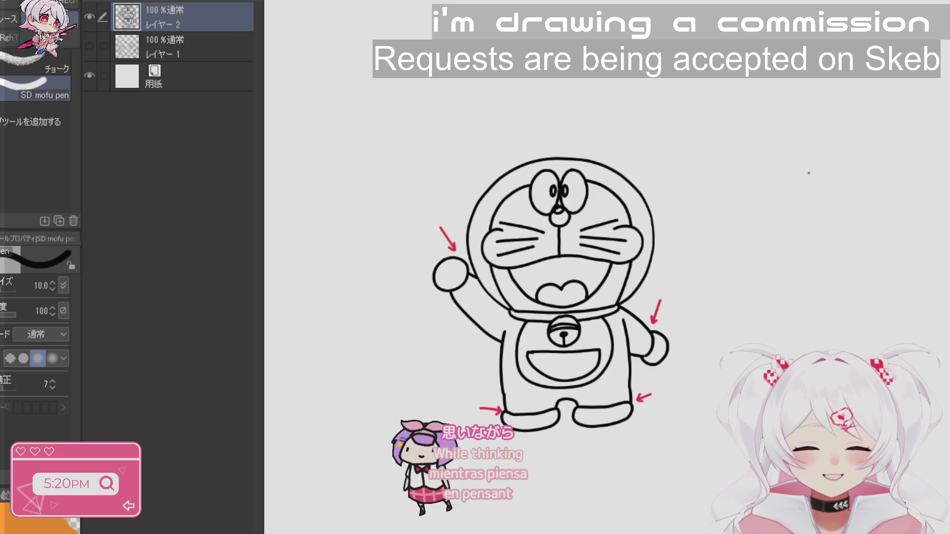
- Add an eye pupil, nose, four whiskers and the head's side to the small example face
mouse_move(808, 200)
mouse_down()
mouse_move(797, 159)
mouse_move(802, 191)
mouse_move(806, 184)
mouse_move(841, 201)
mouse_move(827, 158)
mouse_move(817, 234)
mouse_up()
mouse_move(761, 226)
mouse_down()
mouse_move(774, 239)
mouse_move(875, 215)
mouse_up()
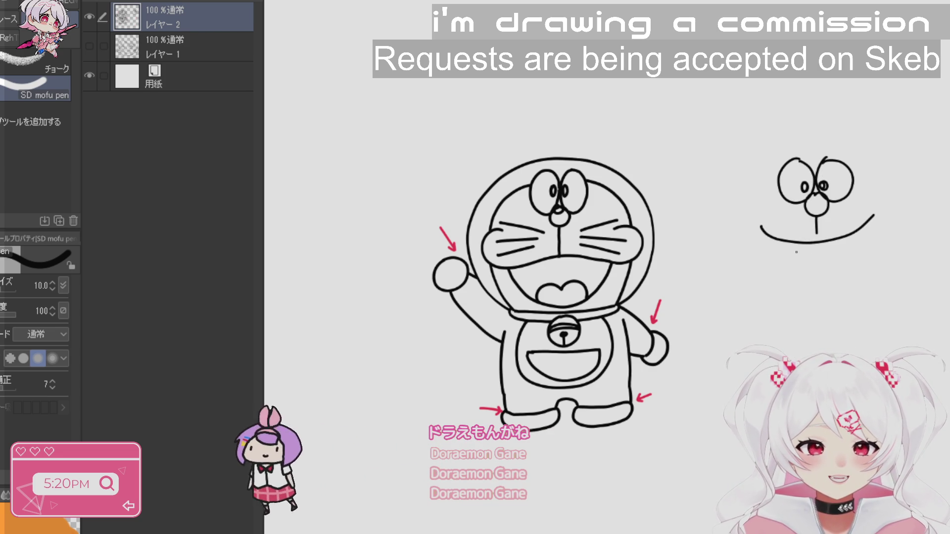
drag(759, 200, 797, 214)
drag(756, 213, 792, 226)
mouse_move(847, 203)
mouse_down()
mouse_move(882, 194)
mouse_move(869, 206)
mouse_up()
drag(846, 219, 870, 211)
drag(780, 182, 750, 252)
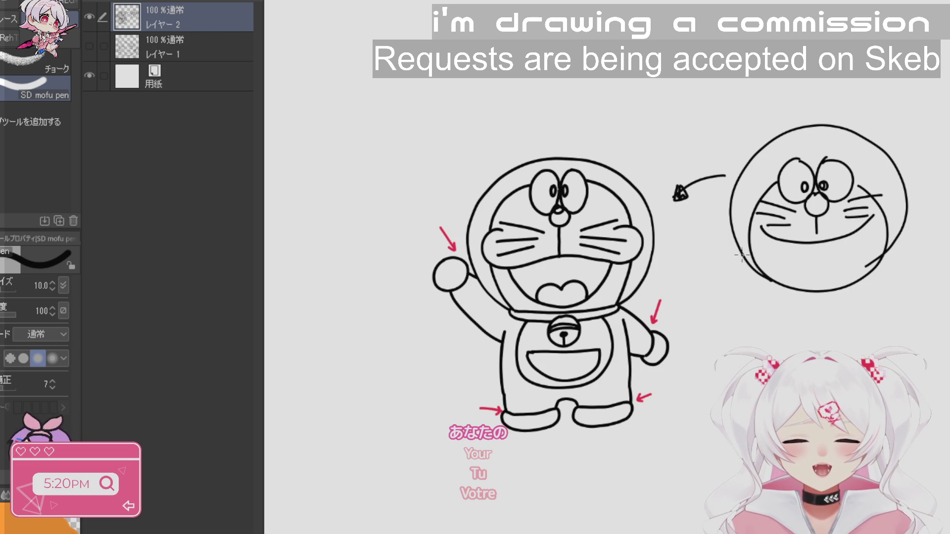
- Zoom out and centre the main Doraemon figure in view
key(ctrl+minus)
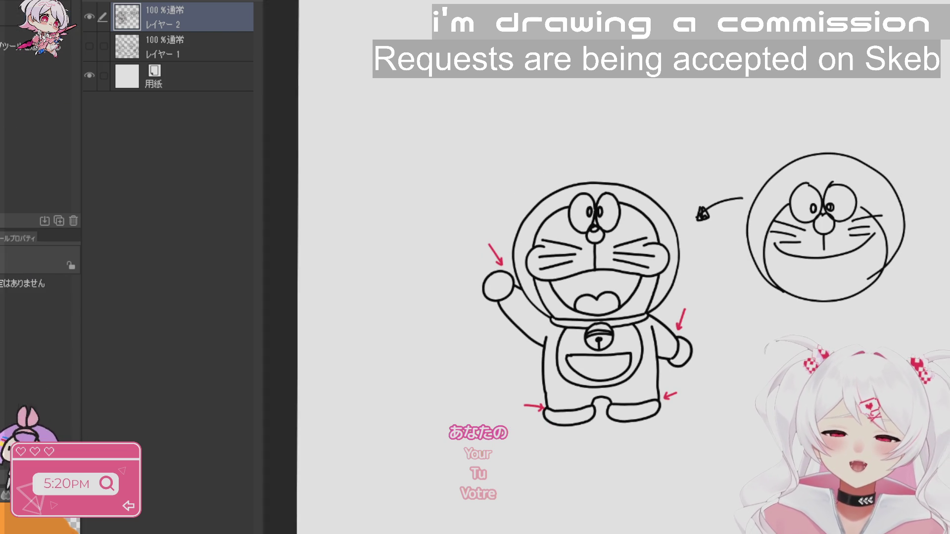
key(p)
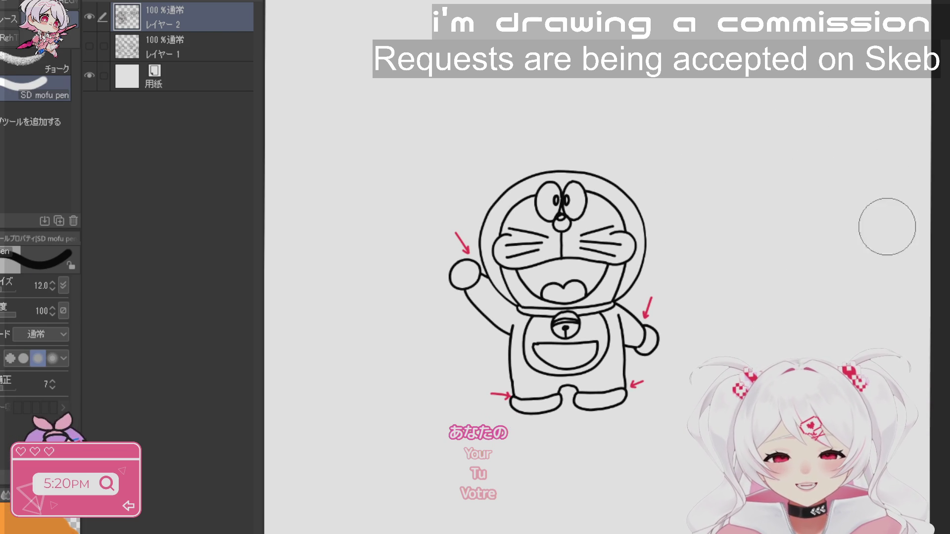
scroll(668, 438, up, 2)
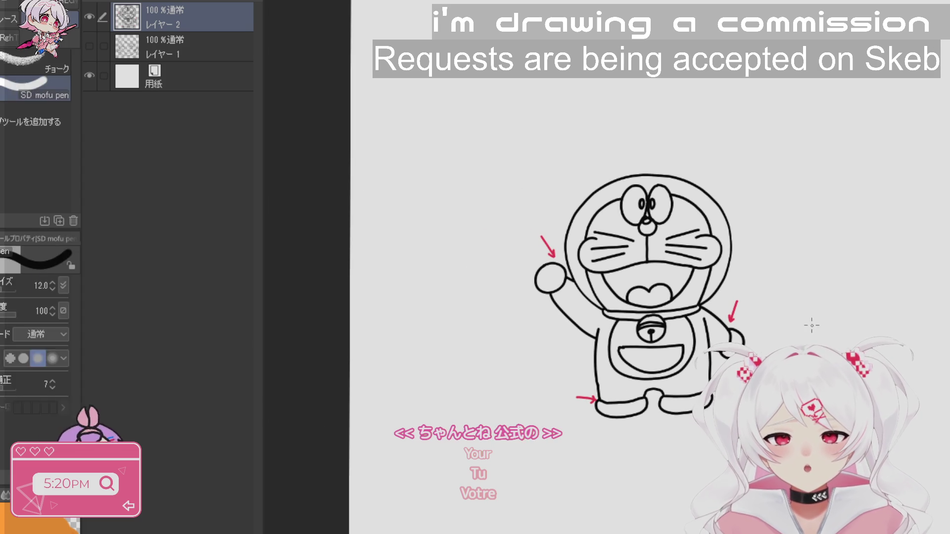
mouse_move(594, 248)
mouse_down()
mouse_move(551, 289)
mouse_move(678, 188)
mouse_up()
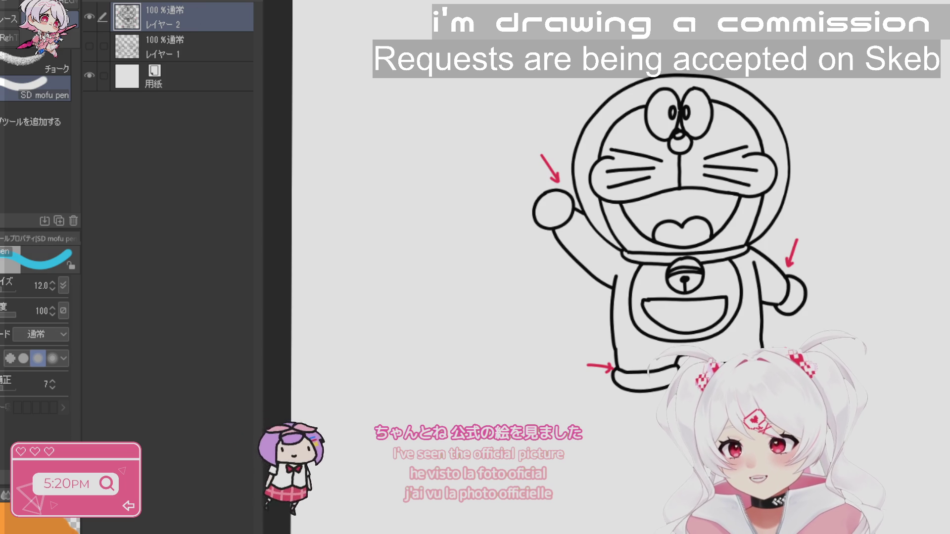
- On a new layer, lasso-fill Doraemon's body blue, keeping the raised hand clear
click(170, 47)
key(ctrl+shift+n)
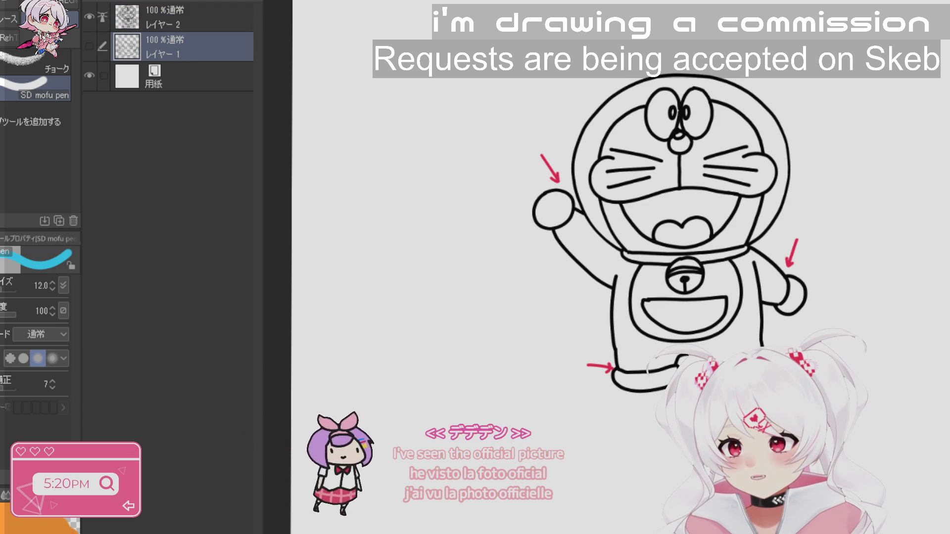
key(g)
mouse_move(669, 52)
mouse_down()
mouse_move(621, 75)
mouse_move(569, 138)
mouse_move(580, 290)
mouse_move(604, 380)
mouse_up()
mouse_move(865, 338)
mouse_down()
mouse_move(812, 69)
mouse_move(669, 55)
mouse_up()
mouse_move(556, 249)
mouse_down()
mouse_move(570, 173)
mouse_move(573, 216)
mouse_up()
mouse_move(552, 182)
mouse_down()
mouse_move(555, 231)
mouse_move(569, 188)
mouse_up()
- On another new layer, fill the face, feet, belly and pocket white
key(ctrl+shift+n)
mouse_move(669, 83)
mouse_down()
mouse_move(601, 131)
mouse_move(589, 188)
mouse_move(653, 254)
mouse_move(730, 251)
mouse_move(760, 232)
mouse_move(782, 156)
mouse_move(705, 78)
mouse_up()
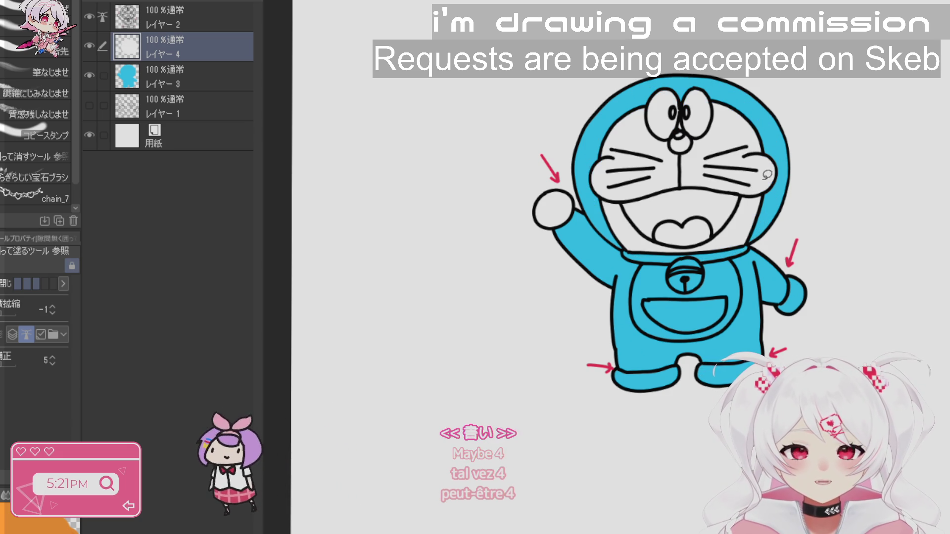
mouse_move(783, 267)
mouse_down()
mouse_move(800, 325)
mouse_move(801, 282)
mouse_up()
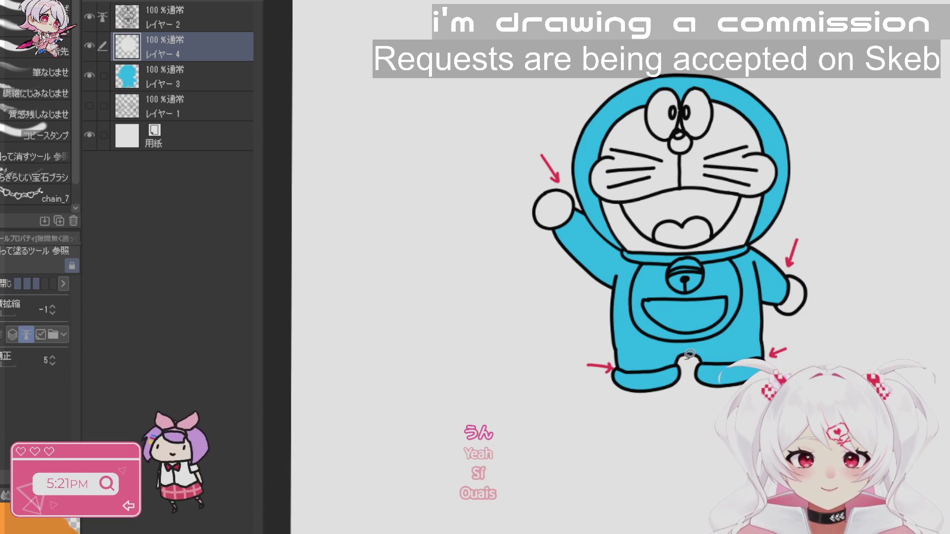
drag(609, 376, 681, 356)
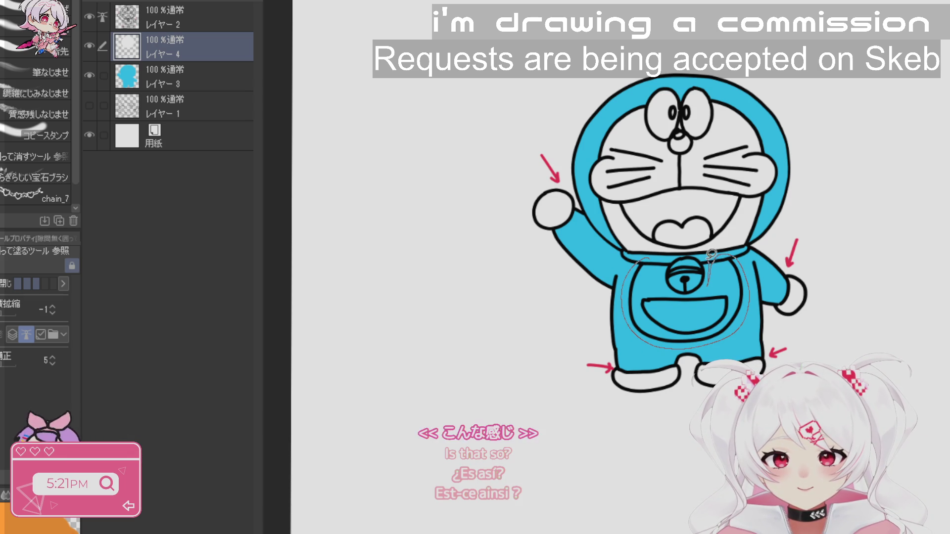
drag(676, 253, 677, 252)
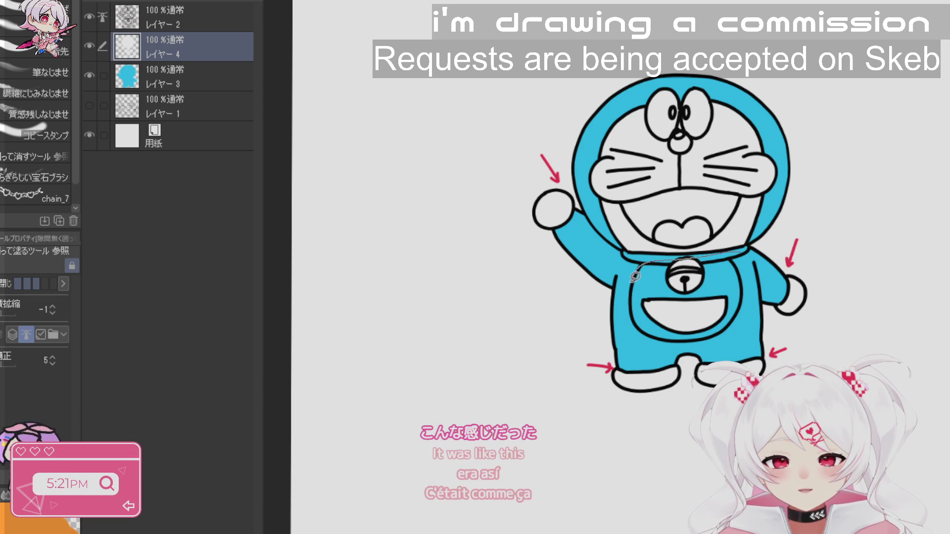
drag(733, 327, 740, 268)
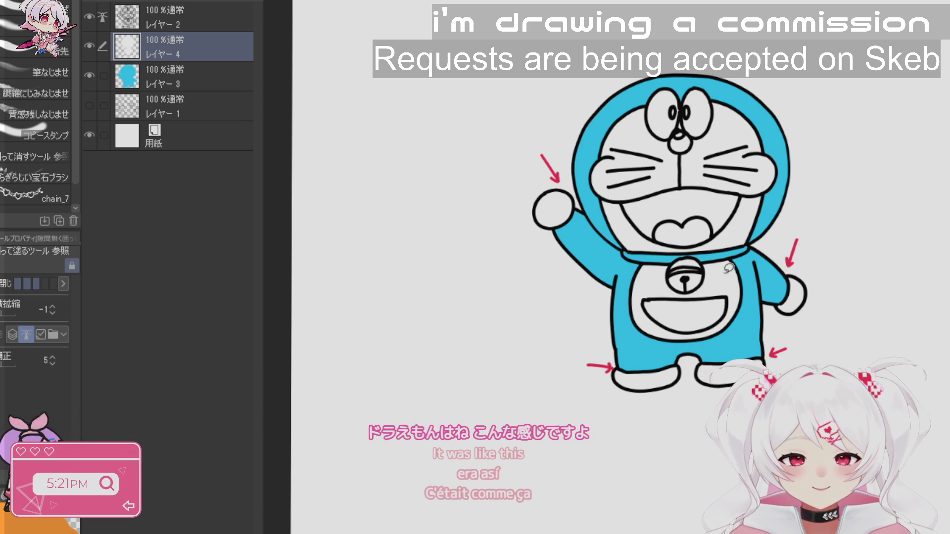
drag(812, 293, 848, 322)
key(j)
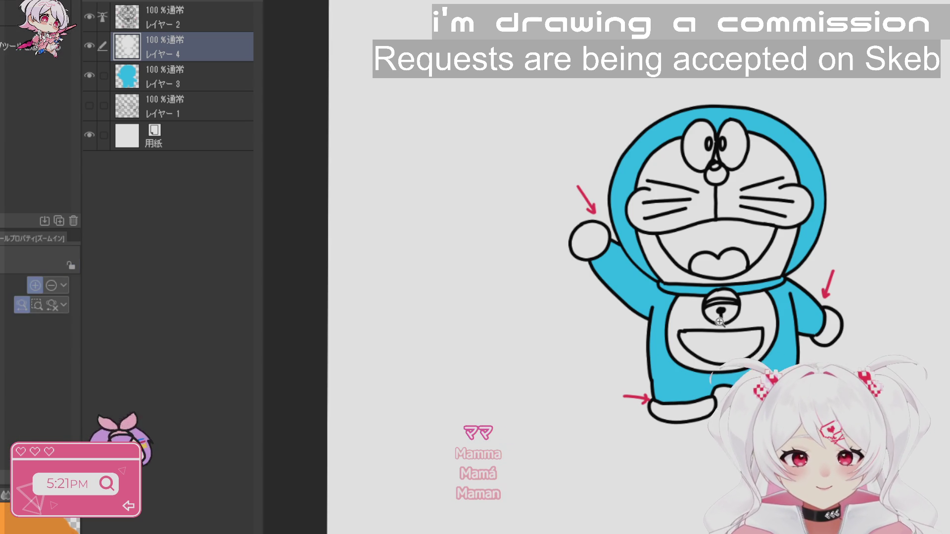
scroll(706, 325, up, 3)
- Fill the bell yellow on its own layer, then add a layer above the white fill
drag(748, 255, 763, 309)
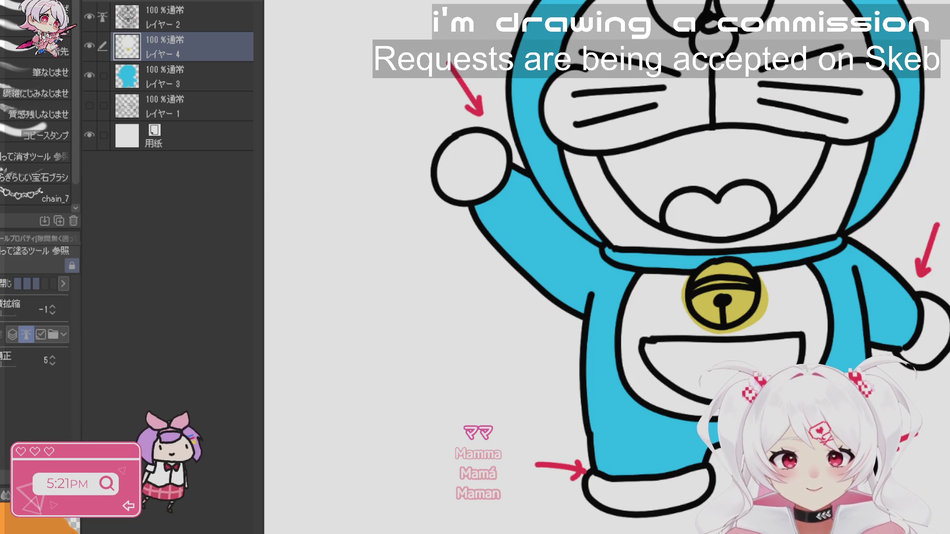
key(ctrl+z)
key(ctrl+shift+n)
mouse_move(725, 242)
mouse_down()
mouse_move(690, 327)
mouse_move(726, 240)
mouse_up()
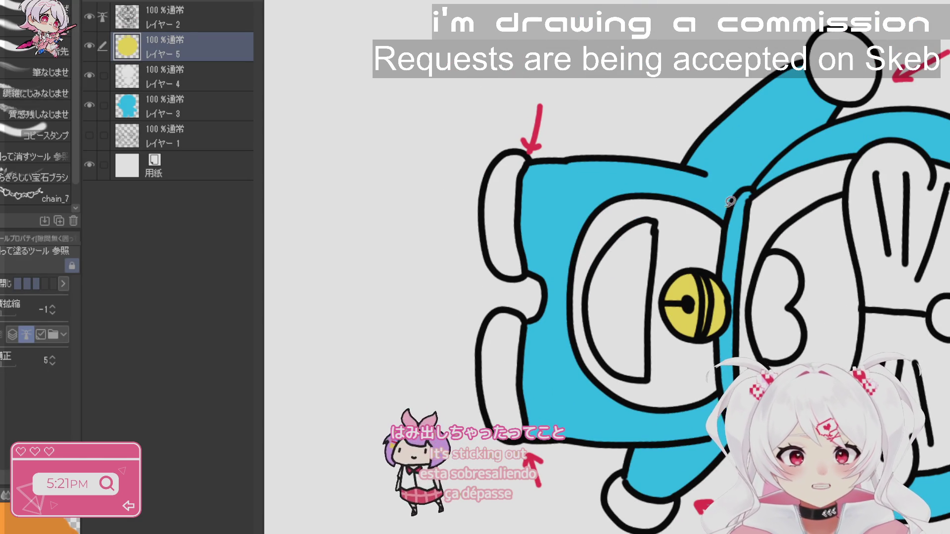
click(207, 81)
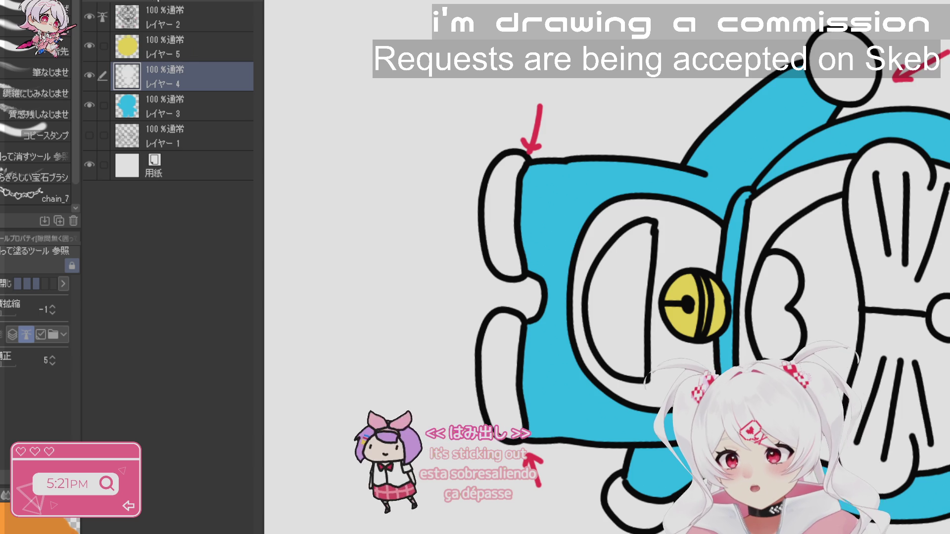
key(ctrl+shift+n)
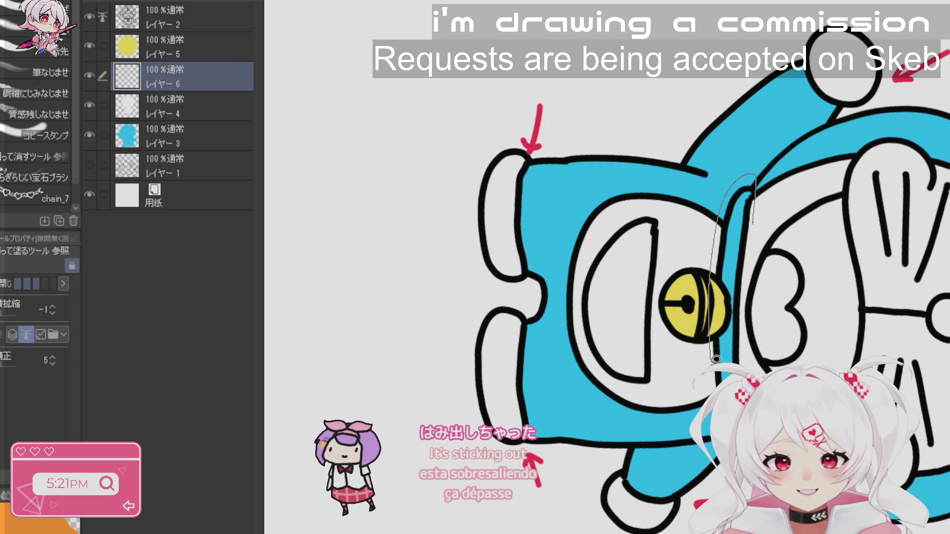
- Paint the collar red and fill the inside of the mouth pink
drag(721, 386, 751, 194)
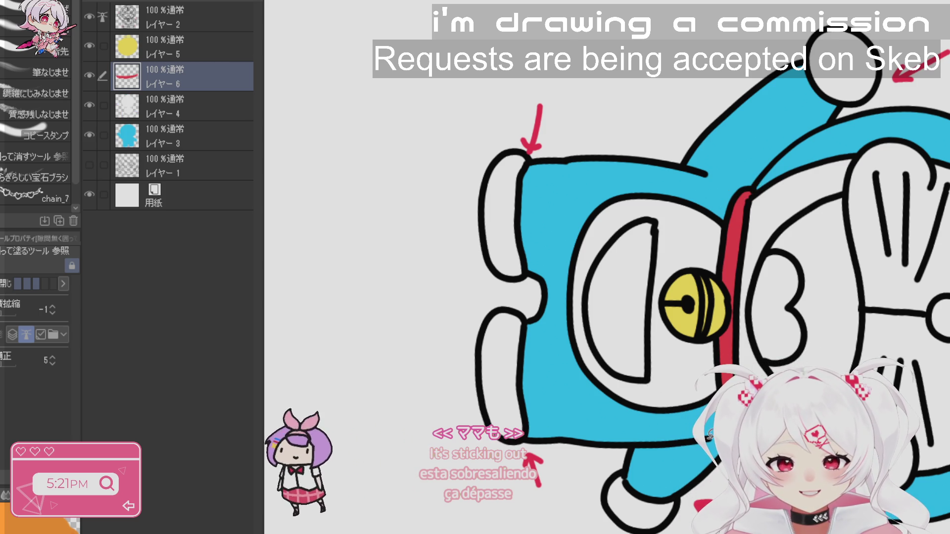
drag(845, 307, 917, 423)
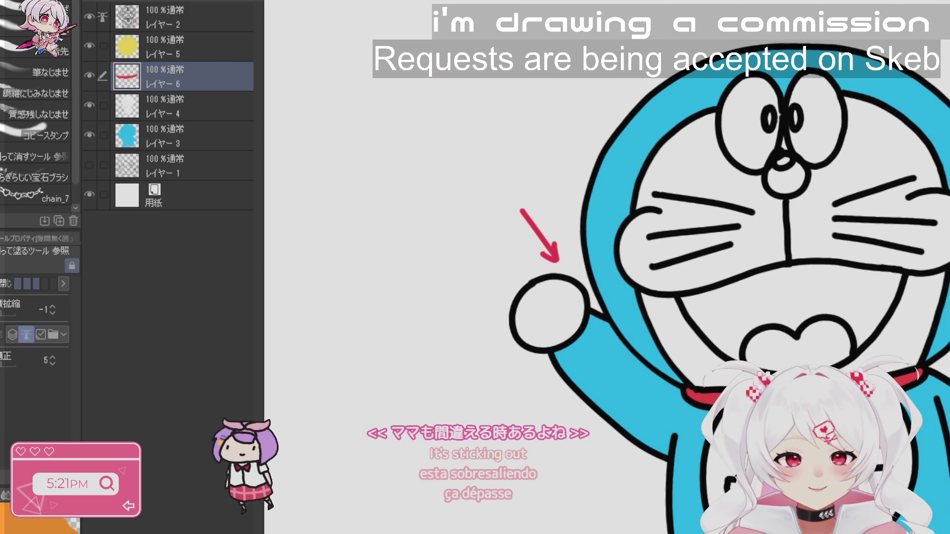
mouse_move(807, 249)
mouse_down()
mouse_move(681, 291)
mouse_move(725, 365)
mouse_up()
drag(918, 287, 915, 262)
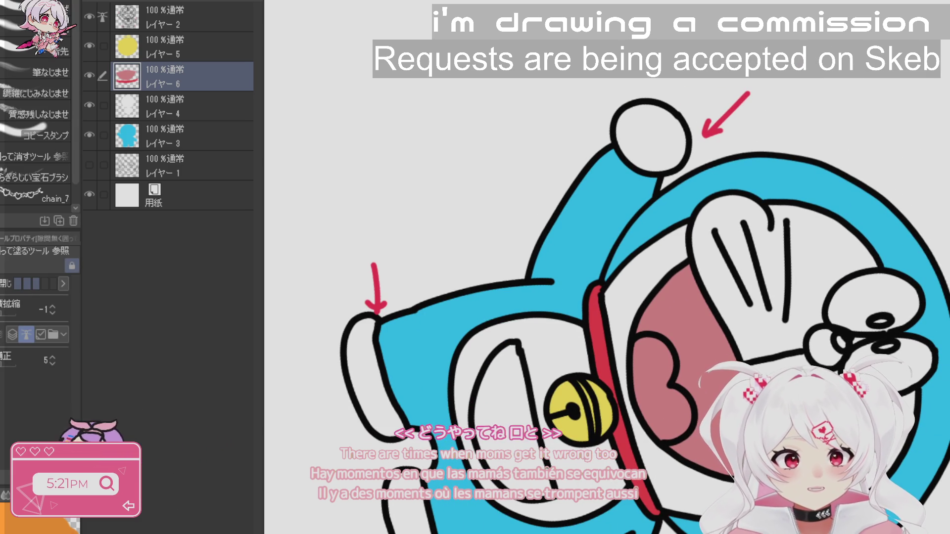
- Fill the tongue orange on a new layer and reset the view upright
mouse_move(624, 349)
mouse_down()
mouse_move(698, 442)
mouse_move(597, 399)
mouse_up()
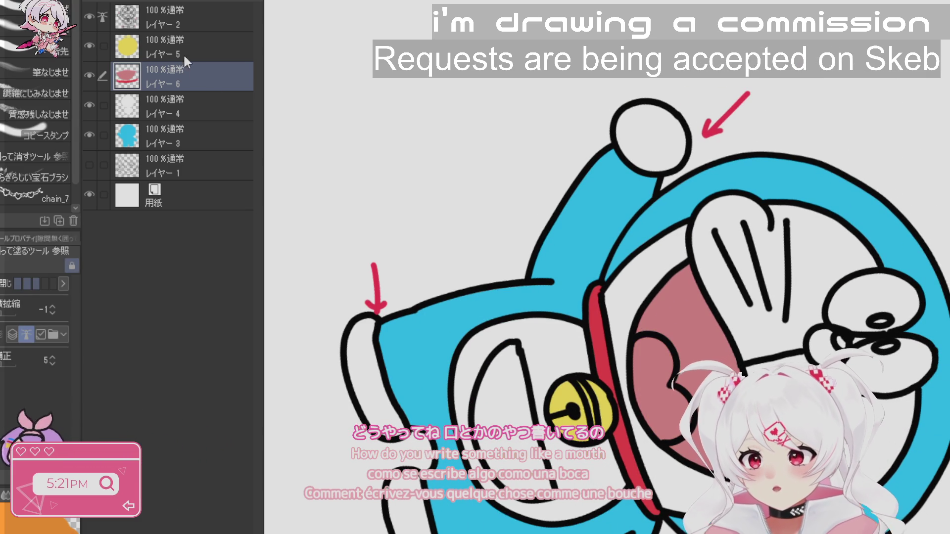
key(ctrl+shift+n)
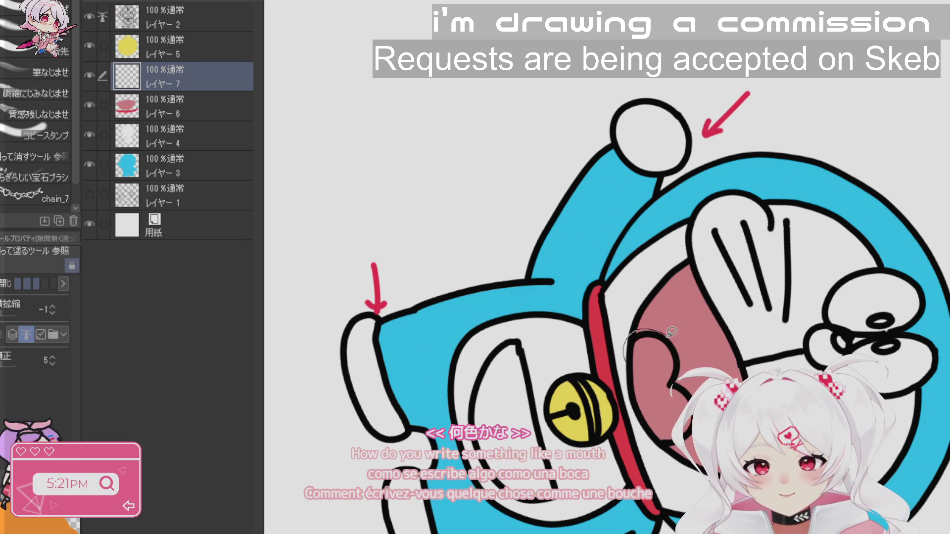
drag(625, 349, 700, 390)
drag(649, 434, 626, 351)
key(r)
key(ctrl+0)
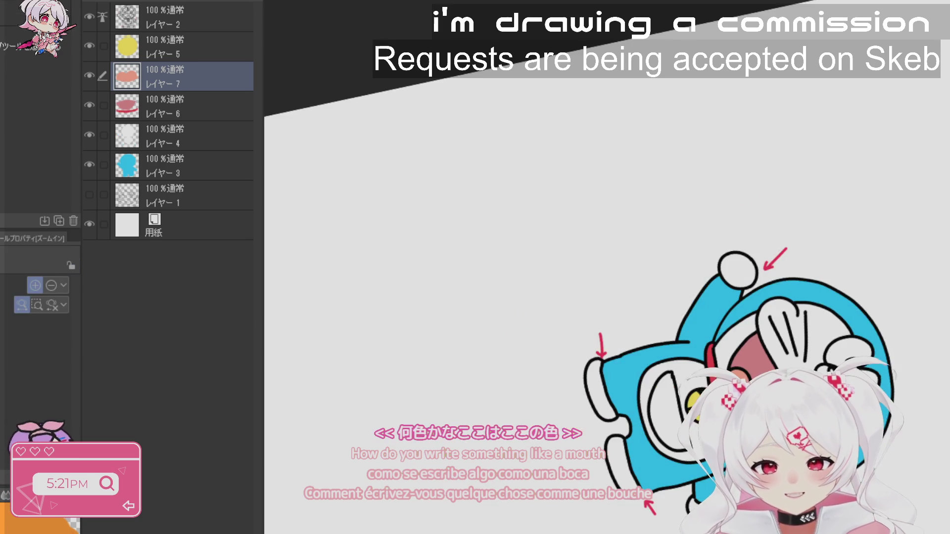
drag(742, 337, 664, 378)
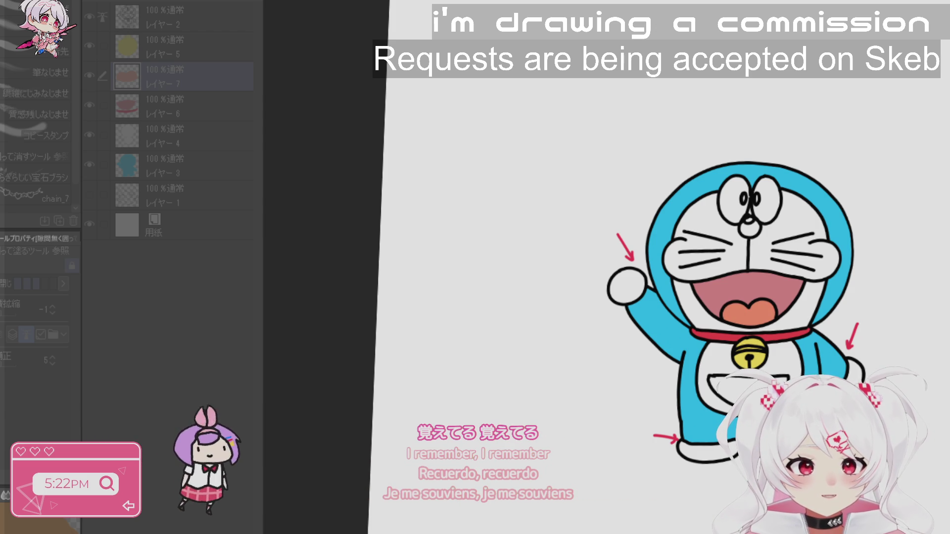
- Test a red hue on the selected mouth, keep it pink, deselect and rotate the view
click(188, 111)
key(m)
mouse_move(819, 297)
mouse_down()
mouse_move(750, 264)
mouse_move(685, 296)
mouse_move(818, 304)
mouse_up()
key(g)
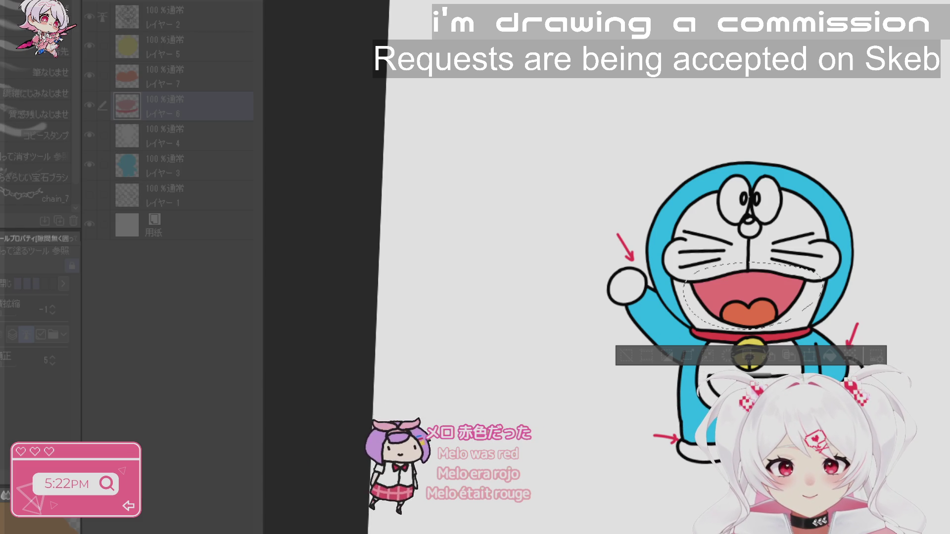
click(752, 292)
key(ctrl+z)
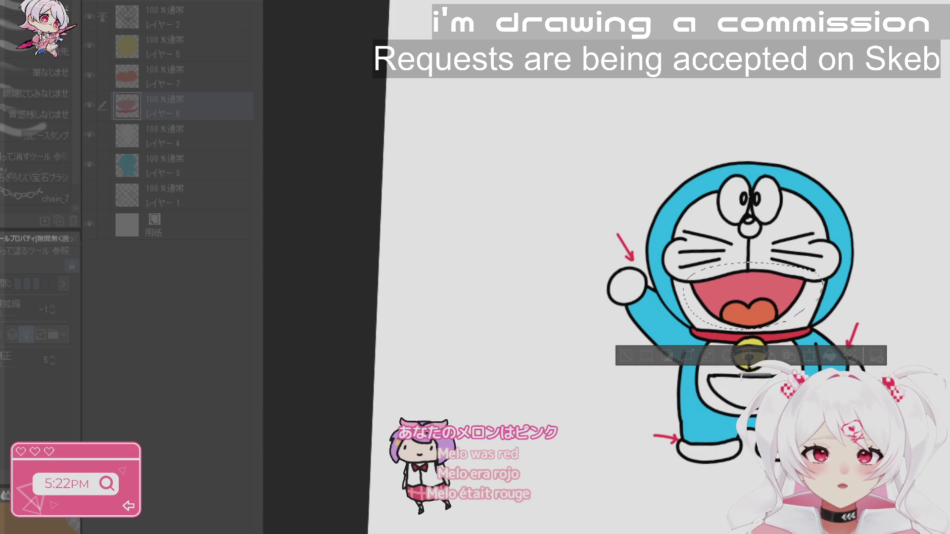
key(Return)
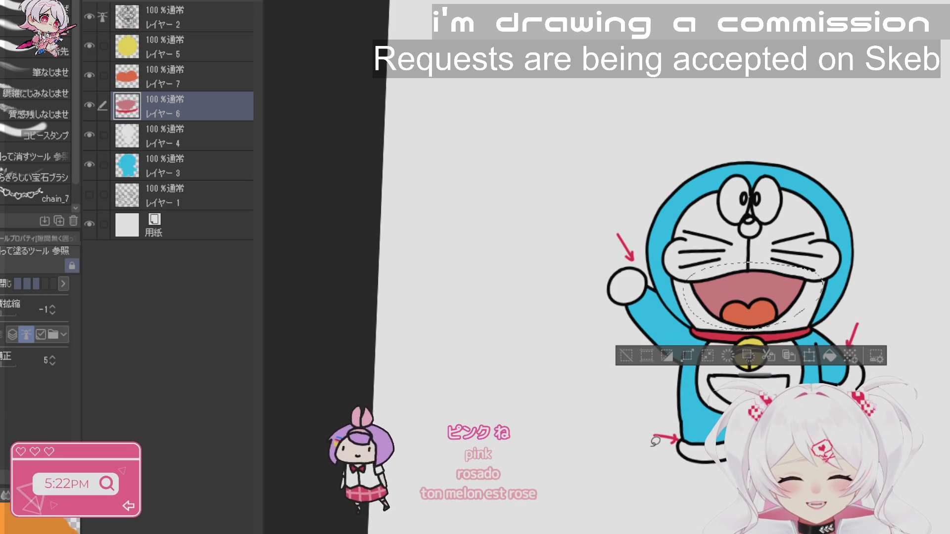
key(ctrl+d)
key(r)
mouse_move(658, 277)
mouse_down()
mouse_move(703, 317)
mouse_move(656, 355)
mouse_up()
scroll(789, 321, up, 5)
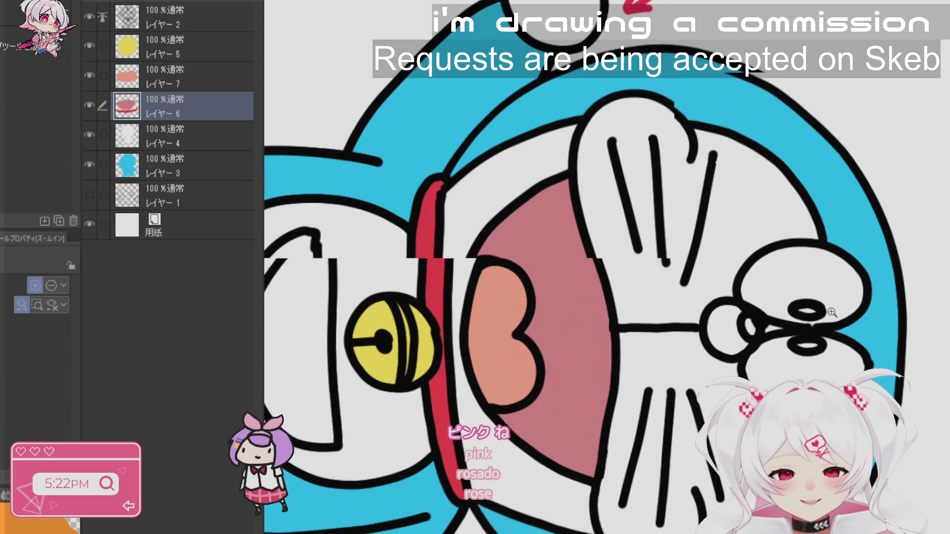
- Fill the nose red, then reset and rotate the canvas view
click(725, 321)
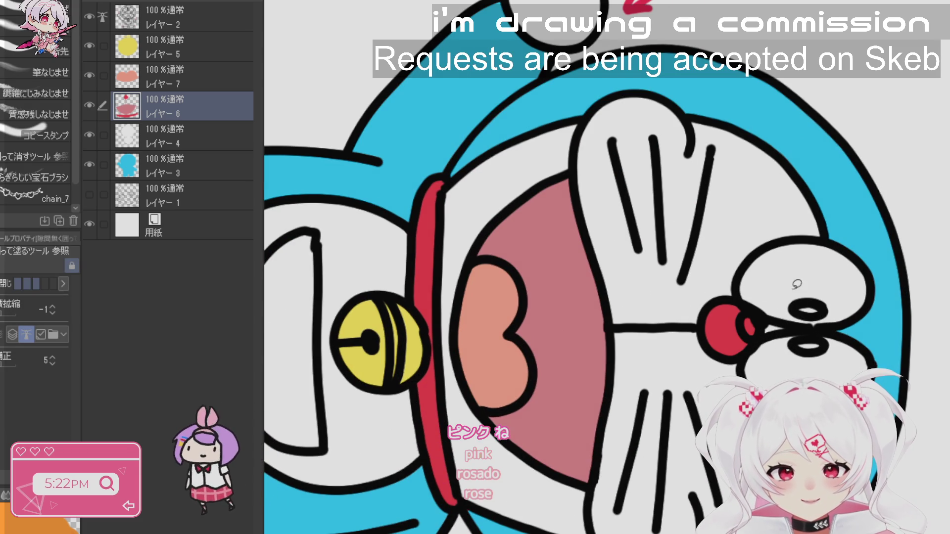
key(ctrl+0)
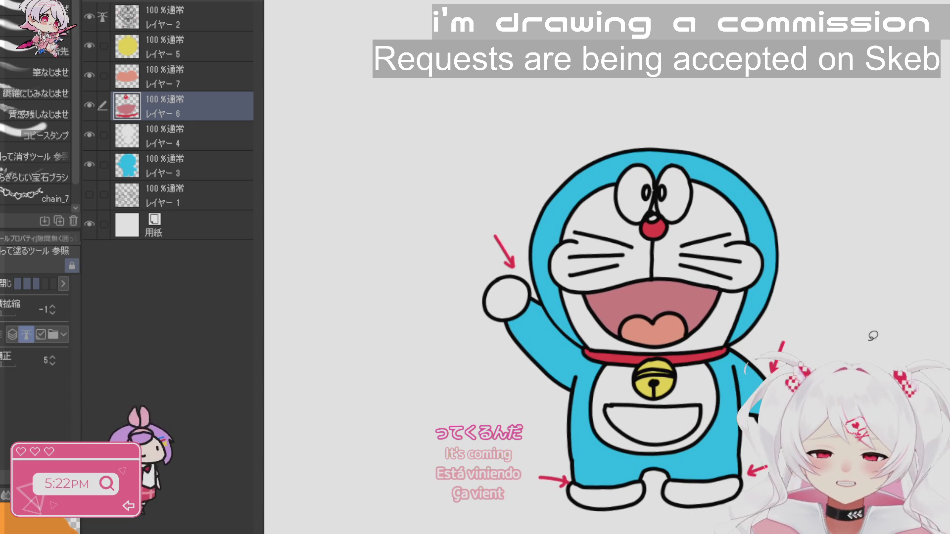
key(r)
mouse_move(879, 322)
mouse_down()
mouse_move(836, 193)
mouse_move(717, 148)
mouse_move(596, 185)
mouse_move(534, 237)
mouse_move(544, 322)
mouse_move(619, 386)
mouse_move(711, 391)
mouse_move(686, 322)
mouse_up()
scroll(711, 391, down, 3)
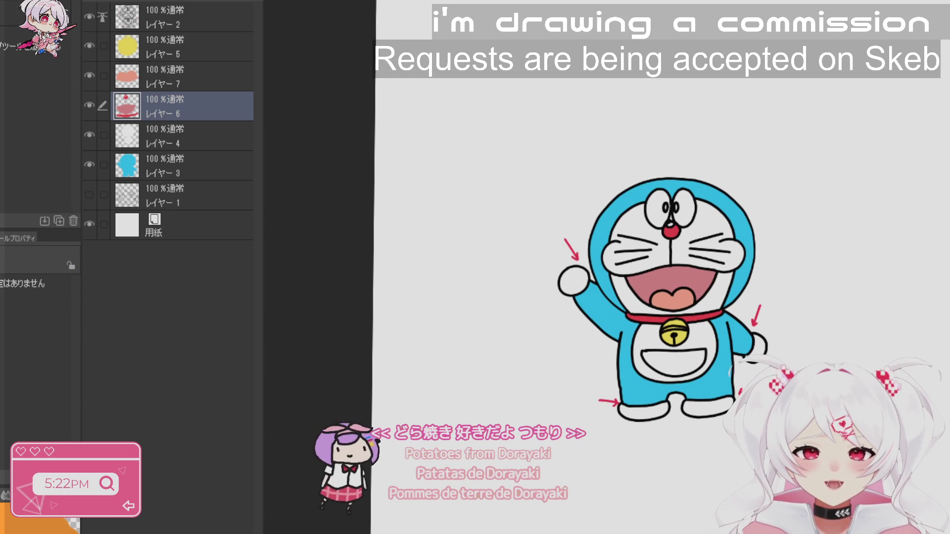
- Select the top Doraemon layer and add the other Doraemon layers to the selection
key(g)
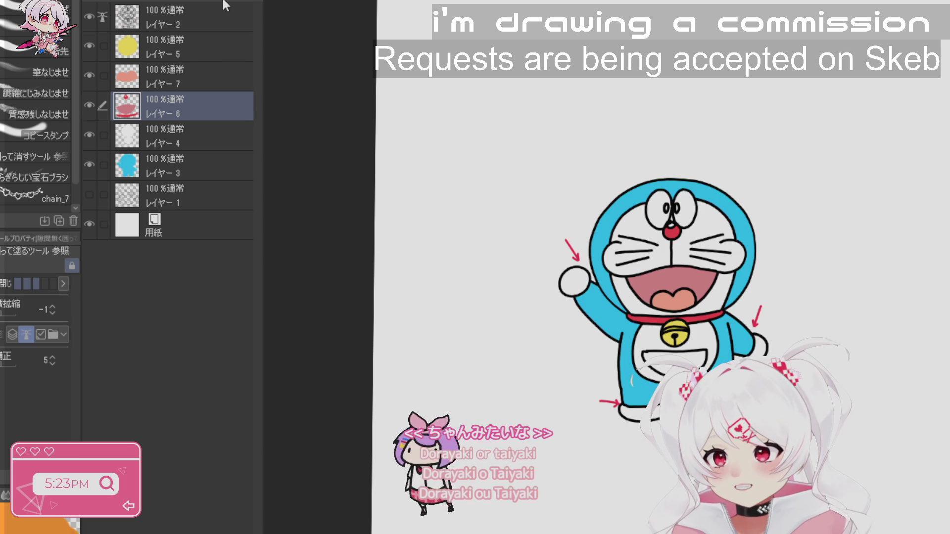
click(206, 6)
drag(97, 55, 107, 176)
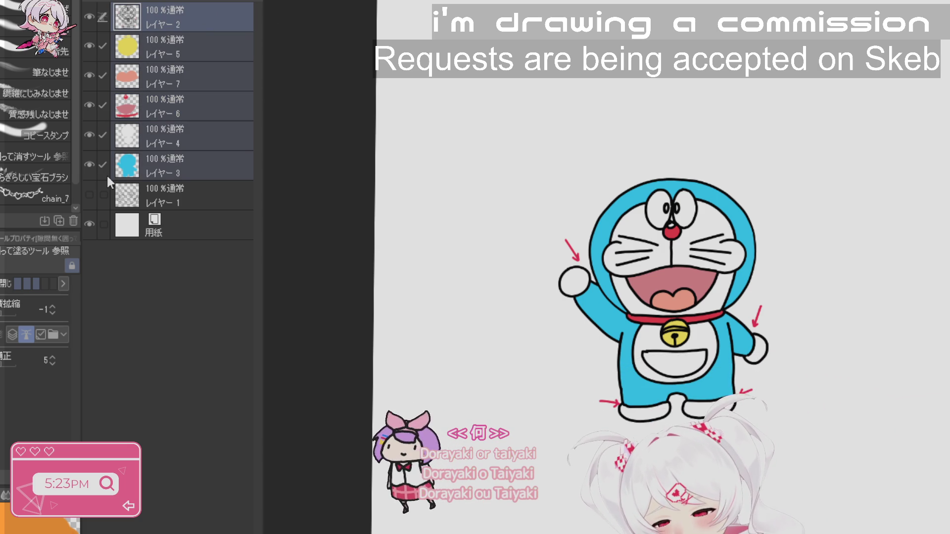
- Group the Doraemon layers into a folder, collapse and hide it, and show the hair sketch layer
key(ctrl+g)
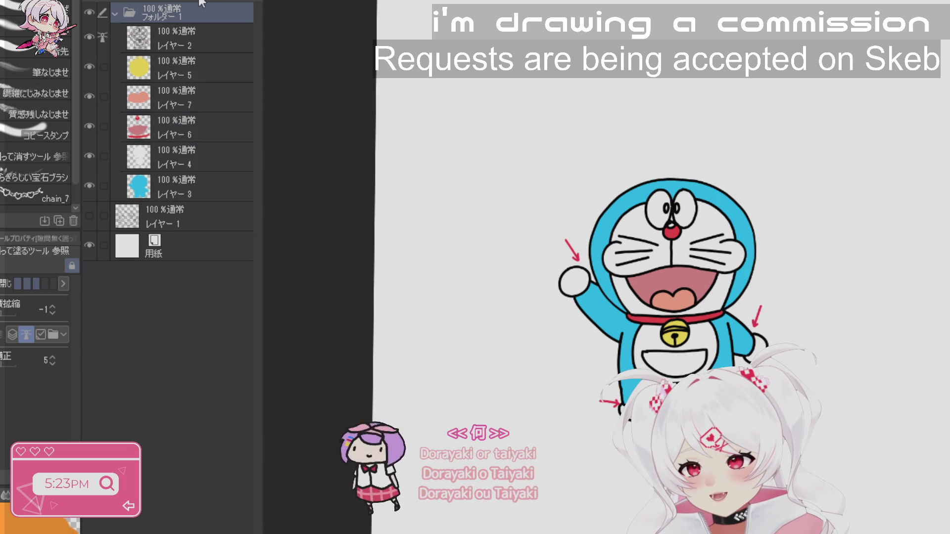
click(116, 13)
click(90, 37)
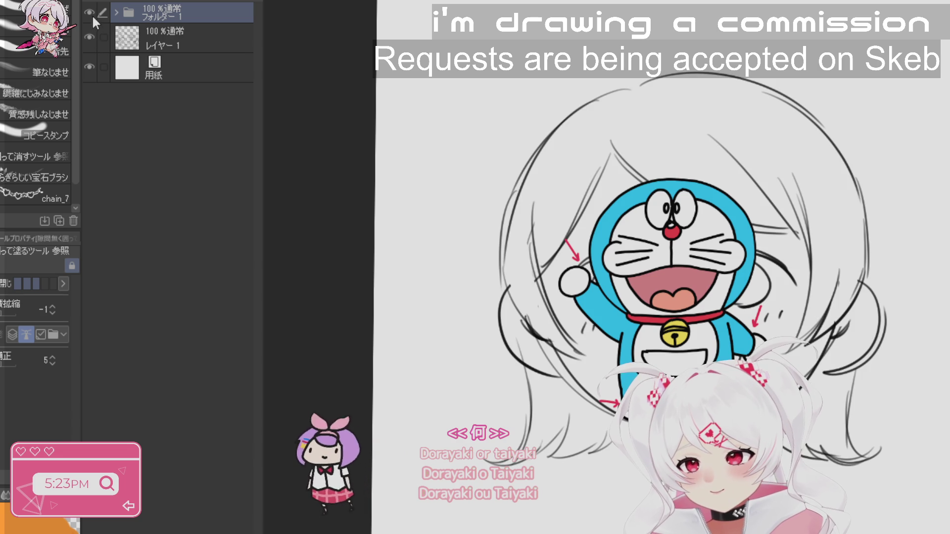
click(90, 13)
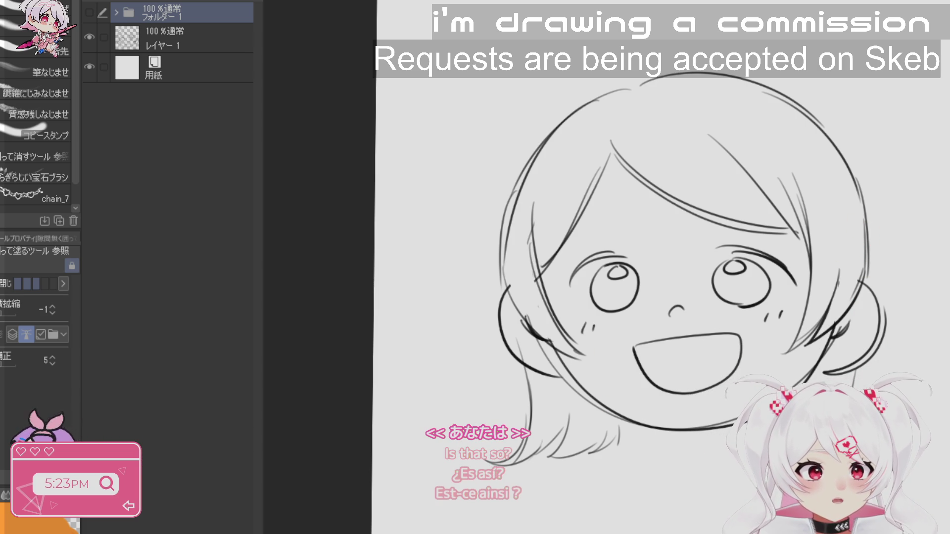
- Select the sketch layer and switch to a sketching brush
click(206, 42)
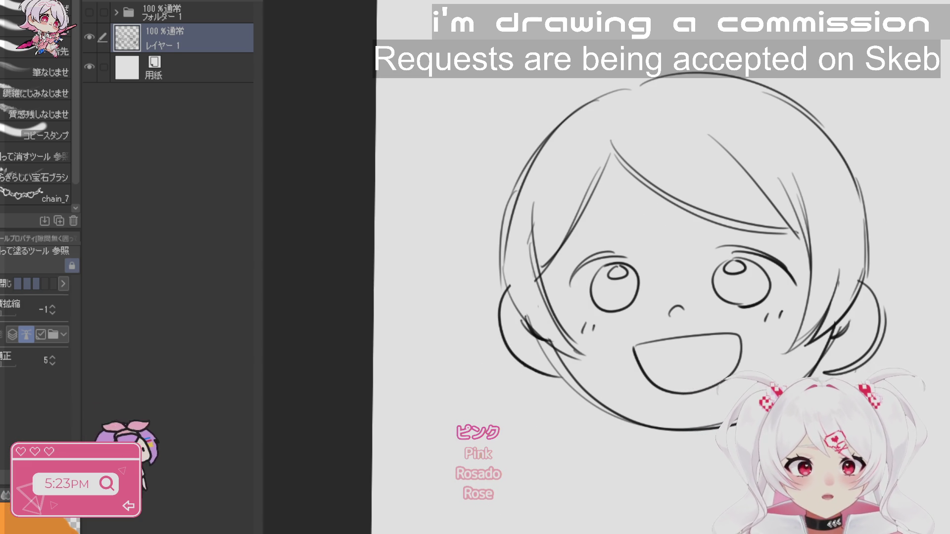
key(p)
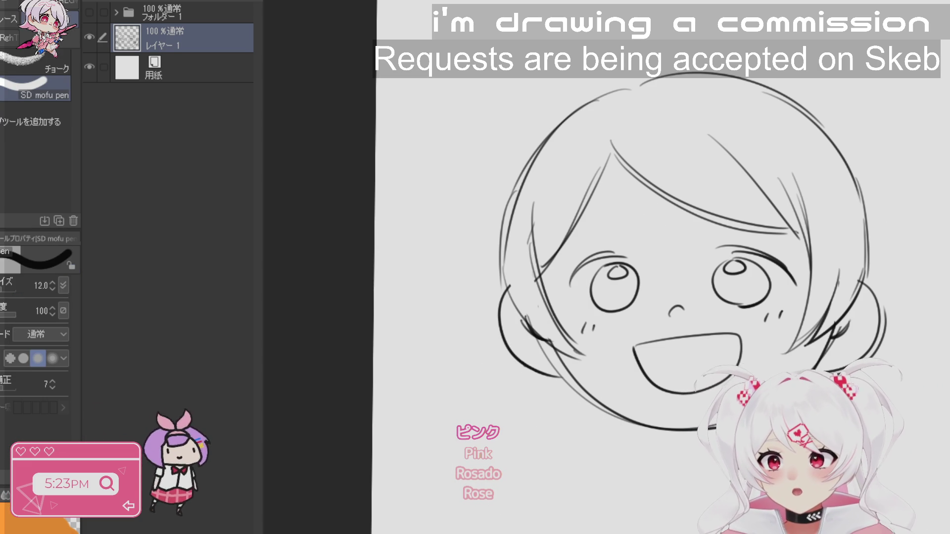
key(p)
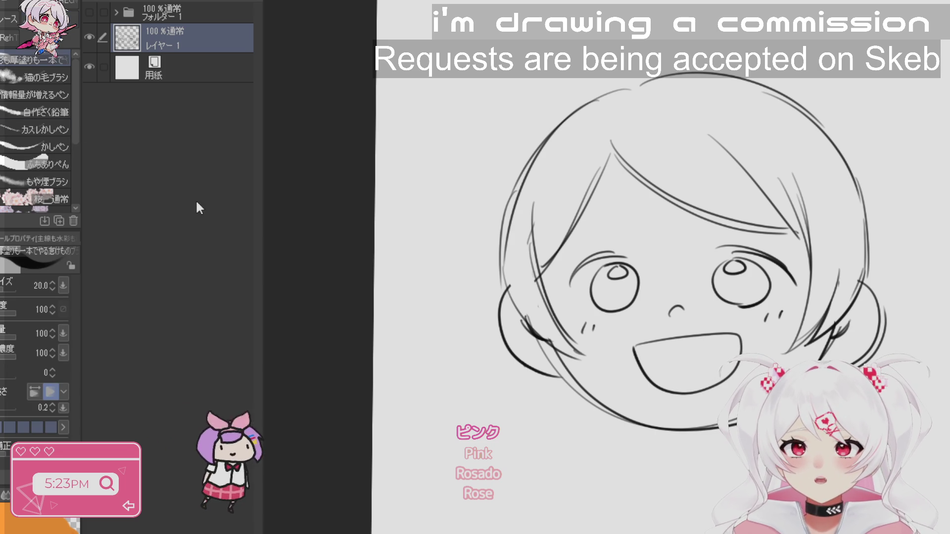
key(p)
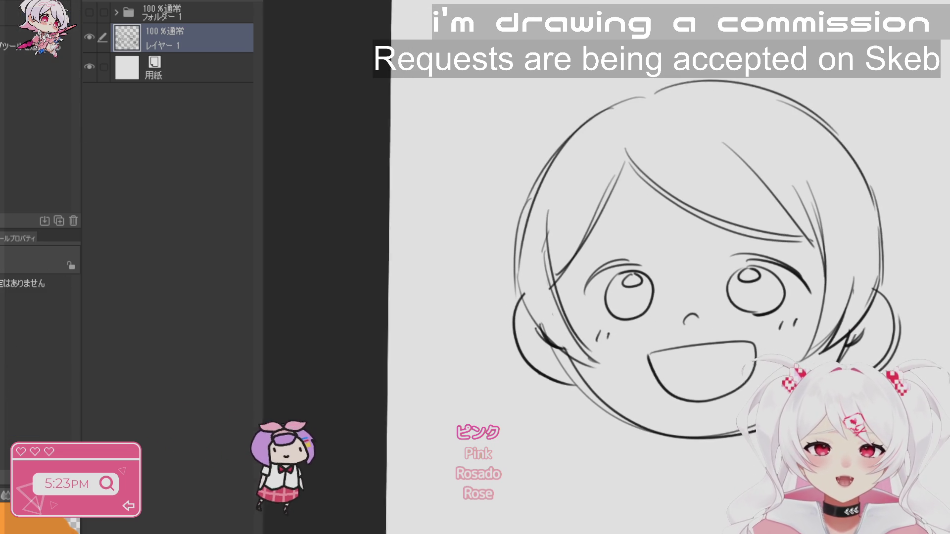
key(b)
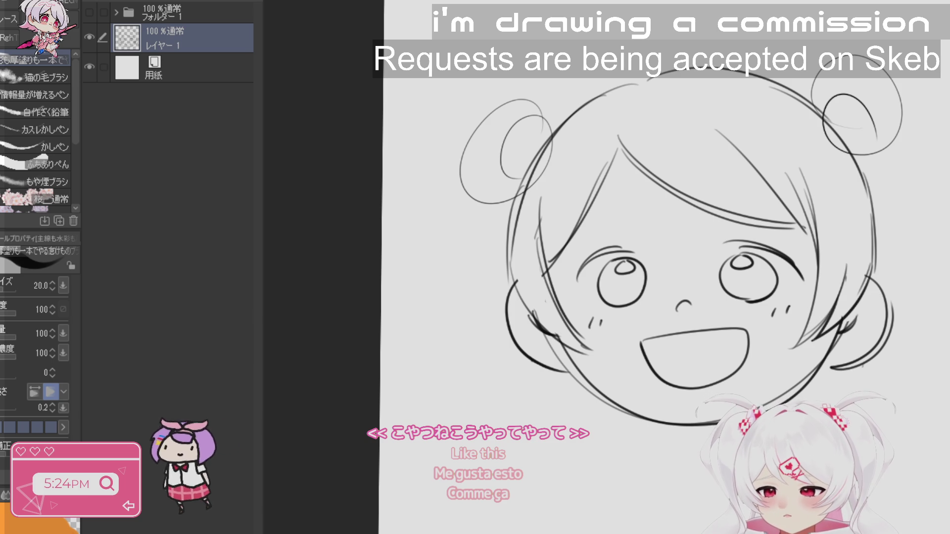
- Undo and restore the hair bun circles, enlarge the brush to 30, and rotate the canvas
key(ctrl+z)
key(ctrl+z)
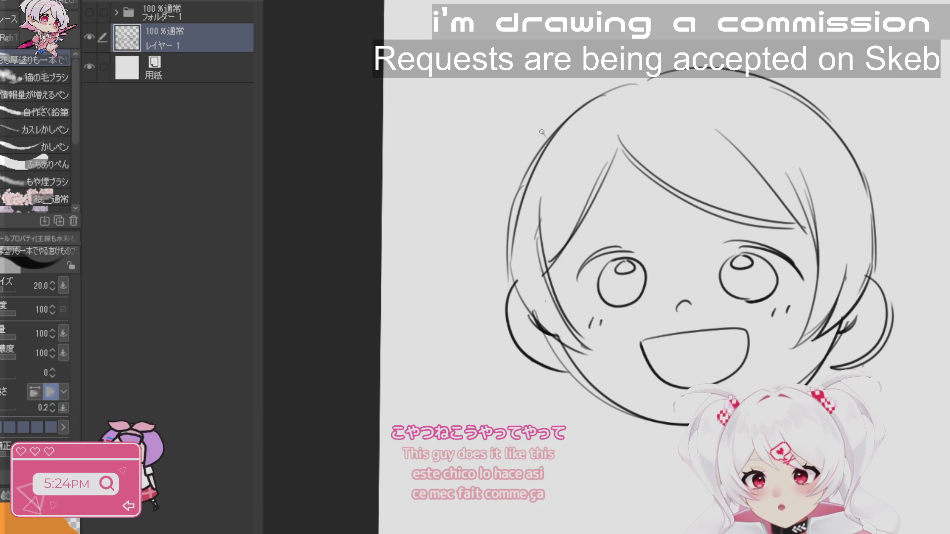
key(ctrl+y)
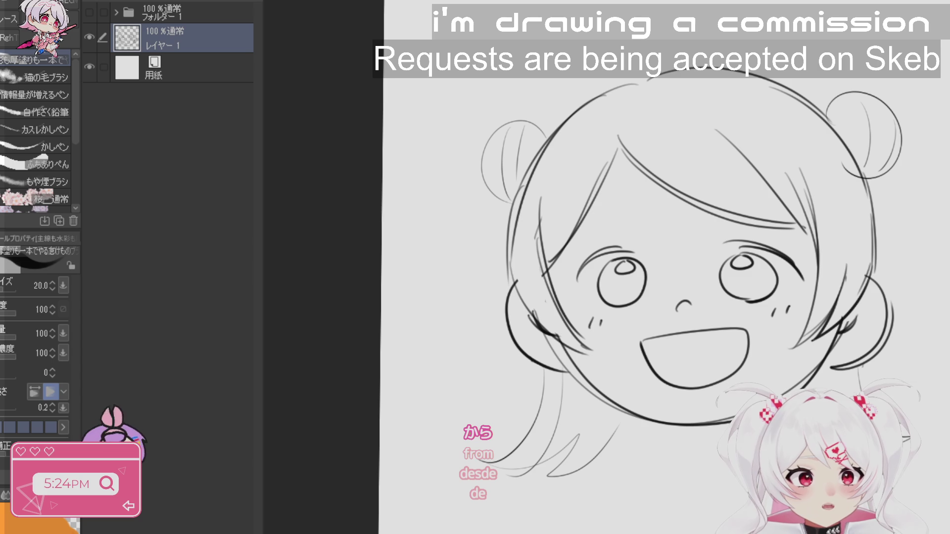
key(bracketright)
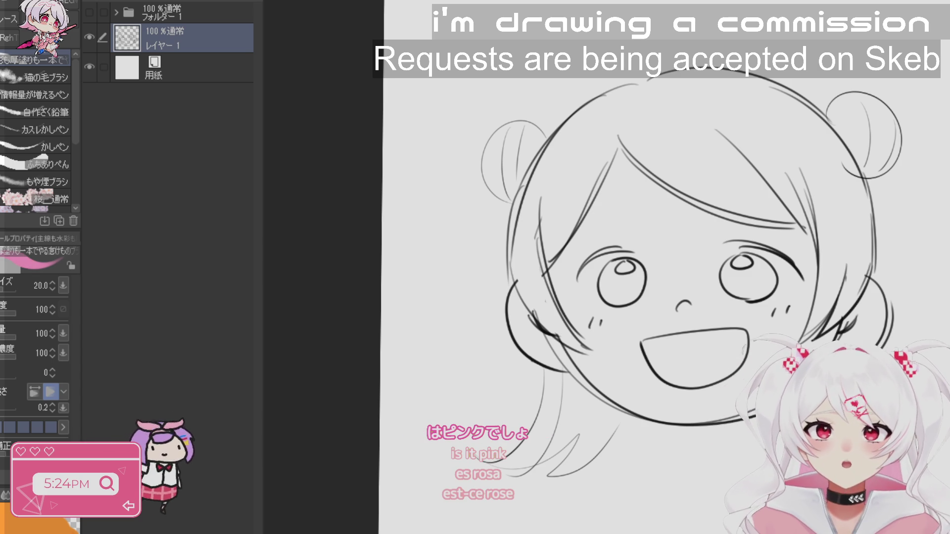
key(r)
mouse_move(683, 49)
mouse_down()
mouse_move(827, 114)
mouse_move(891, 272)
mouse_up()
mouse_move(841, 174)
mouse_down()
mouse_move(821, 386)
mouse_move(782, 436)
mouse_move(891, 346)
mouse_move(930, 272)
mouse_move(921, 367)
mouse_up()
key(p)
- Pan and tilt the canvas to frame the face, then add a new layer under the sketch
key(h)
drag(692, 347, 606, 287)
key(p)
key(r)
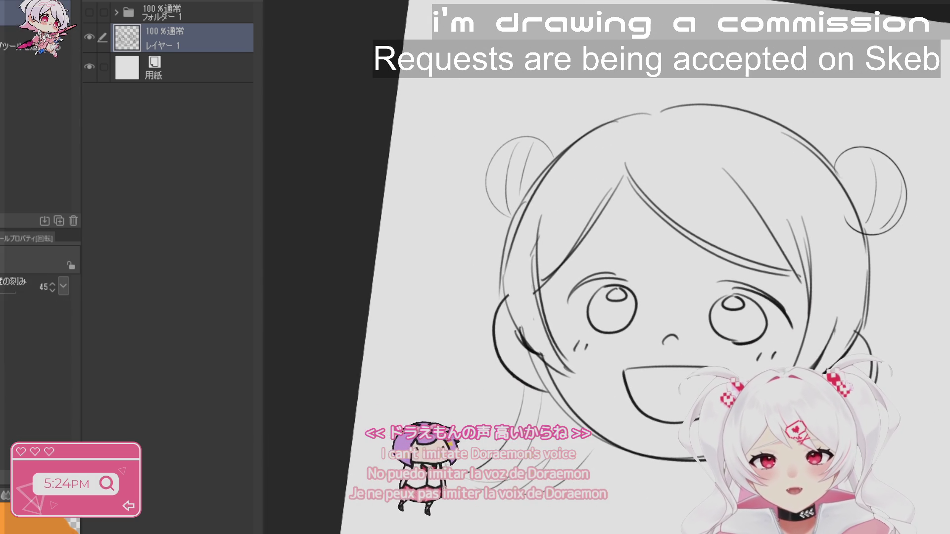
drag(693, 247, 703, 277)
key(p)
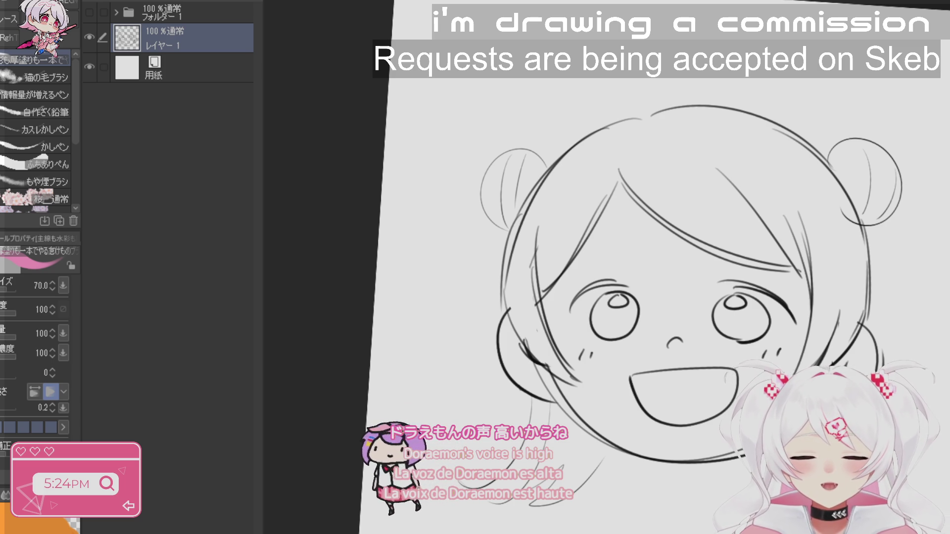
key(r)
drag(931, 347, 920, 292)
key(g)
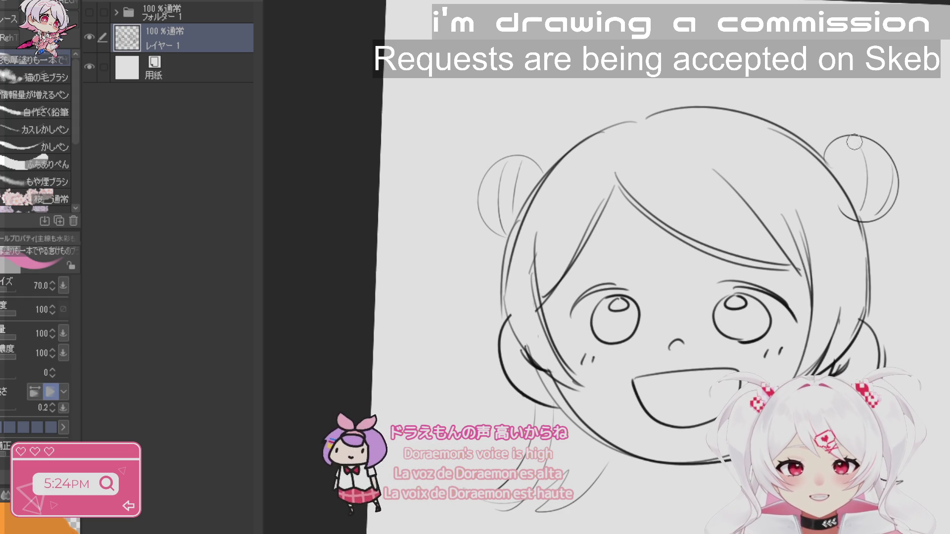
key(p)
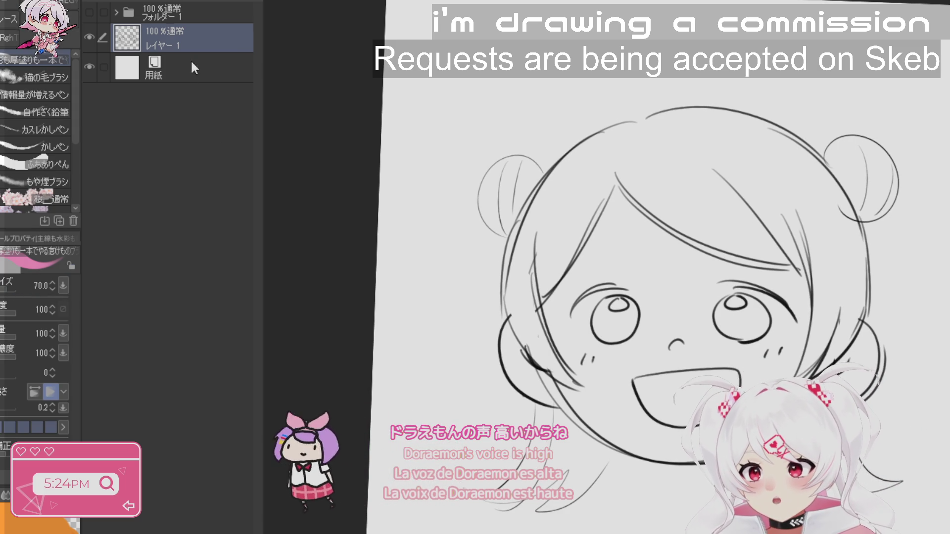
click(193, 66)
key(ctrl+shift+n)
- Paint flat pink over both buns, the bangs, the left edge, the hair top and the right strand
mouse_move(509, 211)
mouse_down()
mouse_move(515, 188)
mouse_move(495, 212)
mouse_move(510, 223)
mouse_move(520, 178)
mouse_move(527, 192)
mouse_up()
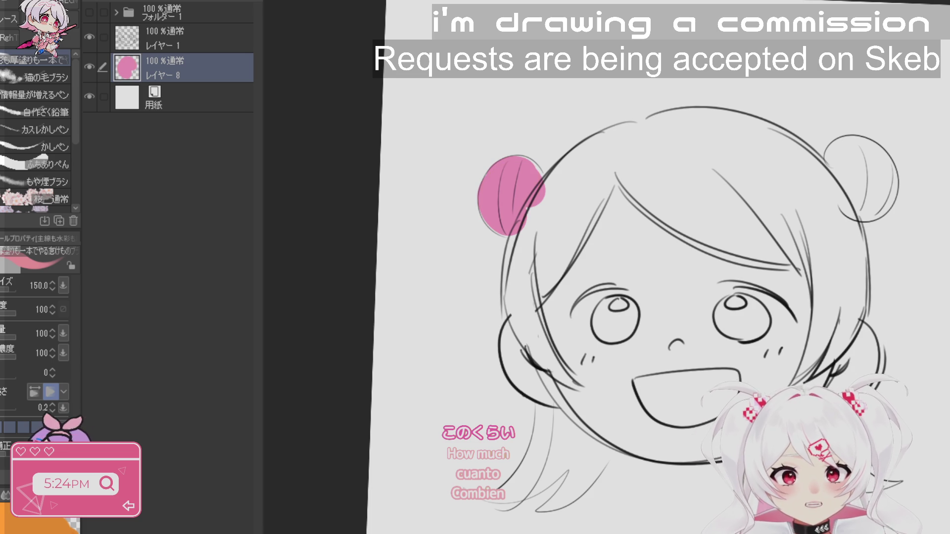
drag(544, 242, 580, 178)
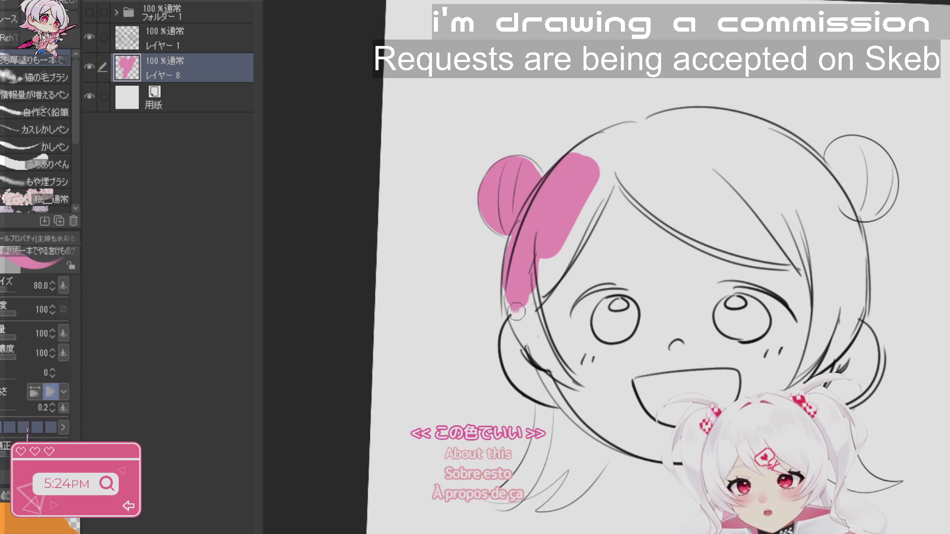
drag(517, 312, 542, 361)
mouse_move(633, 159)
mouse_down()
mouse_move(713, 208)
mouse_move(762, 198)
mouse_move(782, 163)
mouse_move(842, 193)
mouse_move(876, 168)
mouse_move(861, 158)
mouse_up()
mouse_move(819, 233)
mouse_down()
mouse_move(825, 293)
mouse_move(856, 297)
mouse_move(853, 243)
mouse_up()
mouse_move(797, 158)
mouse_down()
mouse_move(646, 148)
mouse_move(549, 292)
mouse_move(641, 137)
mouse_move(772, 129)
mouse_move(817, 153)
mouse_up()
mouse_move(552, 413)
mouse_down()
mouse_move(542, 446)
mouse_move(569, 495)
mouse_move(544, 411)
mouse_move(594, 455)
mouse_move(552, 497)
mouse_up()
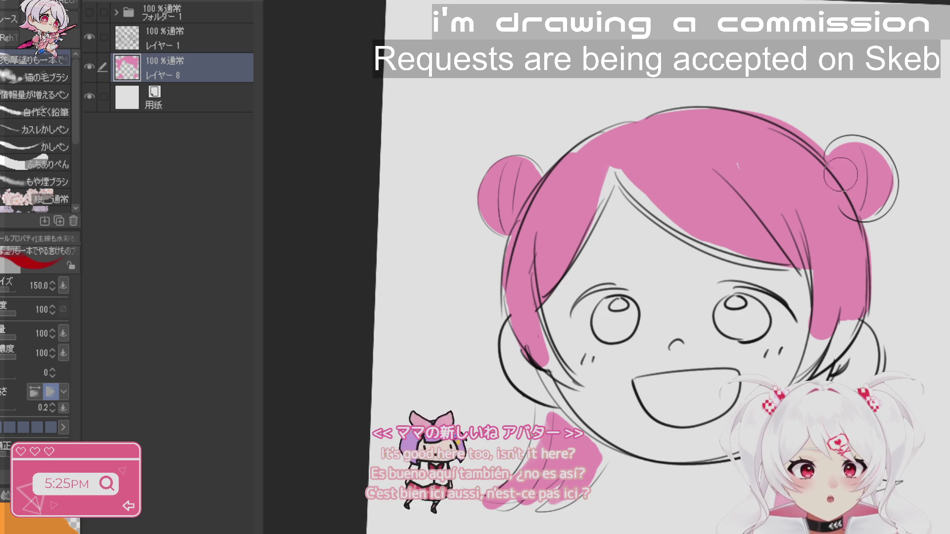
key(bracketleft)
- Paint dark red bows on the left and right hair buns
drag(543, 165, 533, 194)
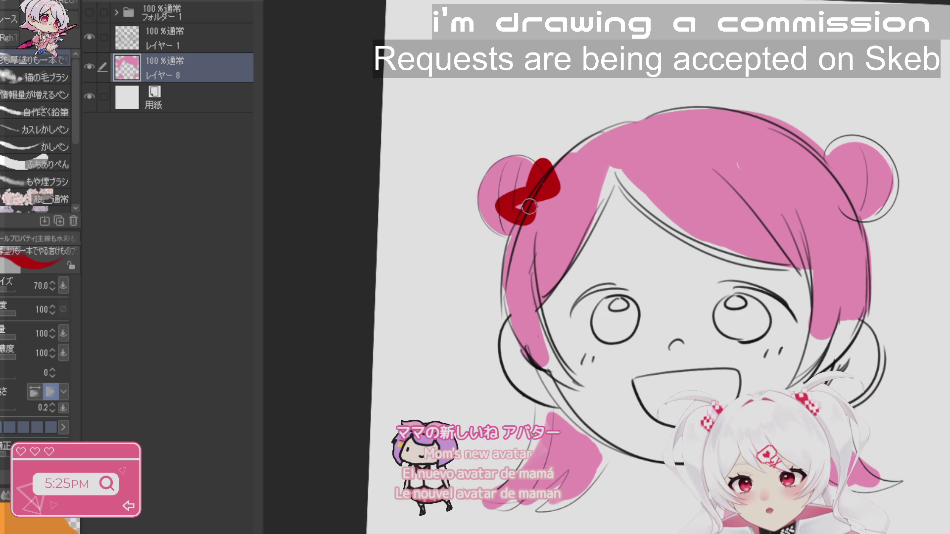
drag(835, 174, 861, 203)
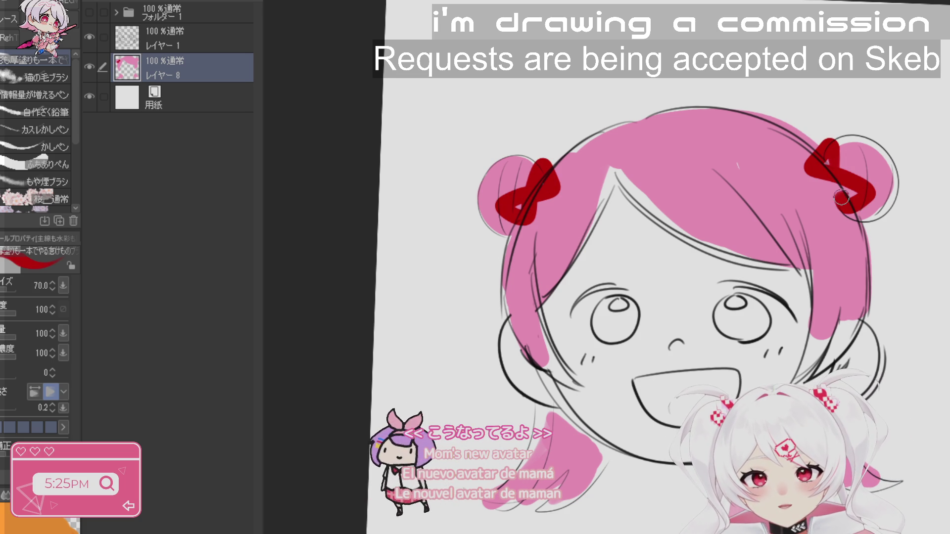
drag(832, 163, 853, 190)
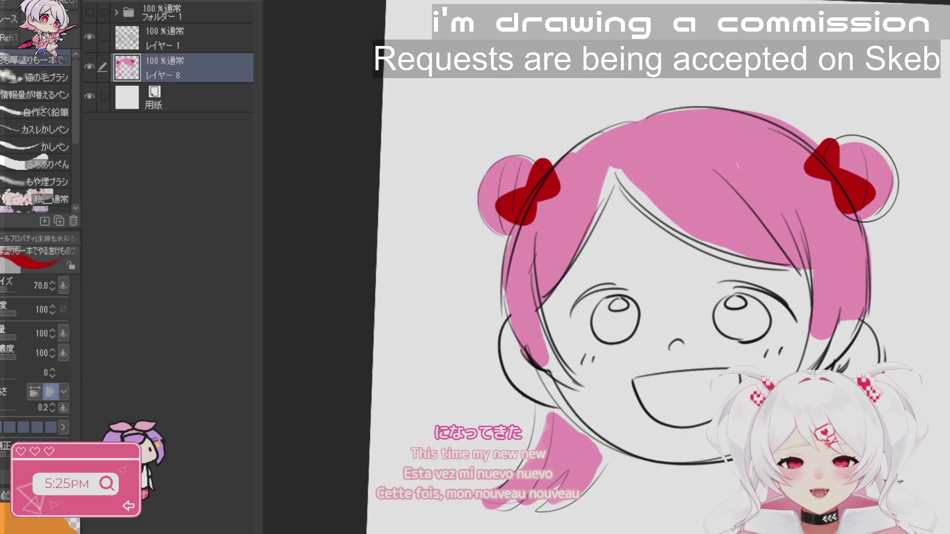
- Pick up the hair pink and brush it into the zoomed-in eye's iris, then shrink the brush to 50
alt+click(829, 229)
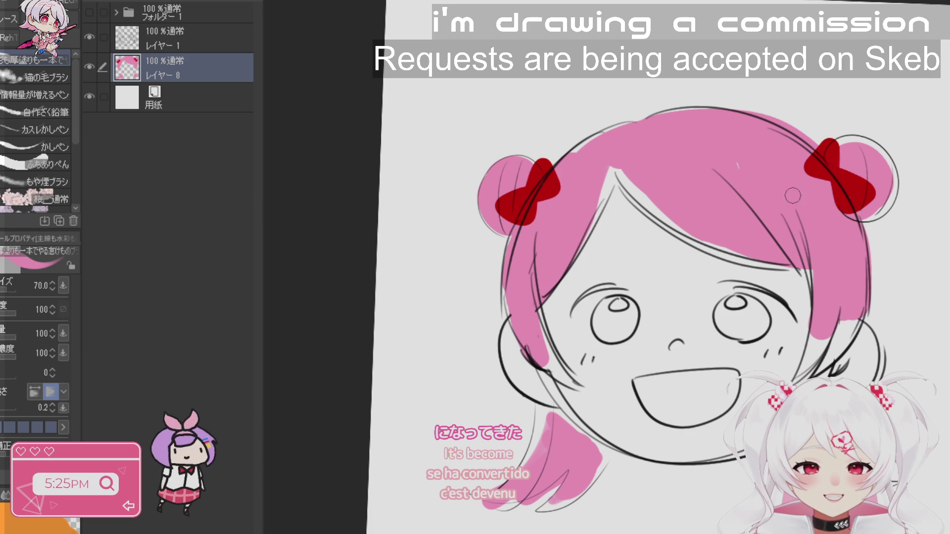
key(r)
mouse_move(743, 198)
mouse_down()
mouse_move(718, 164)
mouse_move(668, 129)
mouse_move(593, 118)
mouse_move(519, 139)
mouse_move(471, 173)
mouse_move(435, 223)
mouse_up()
key(b)
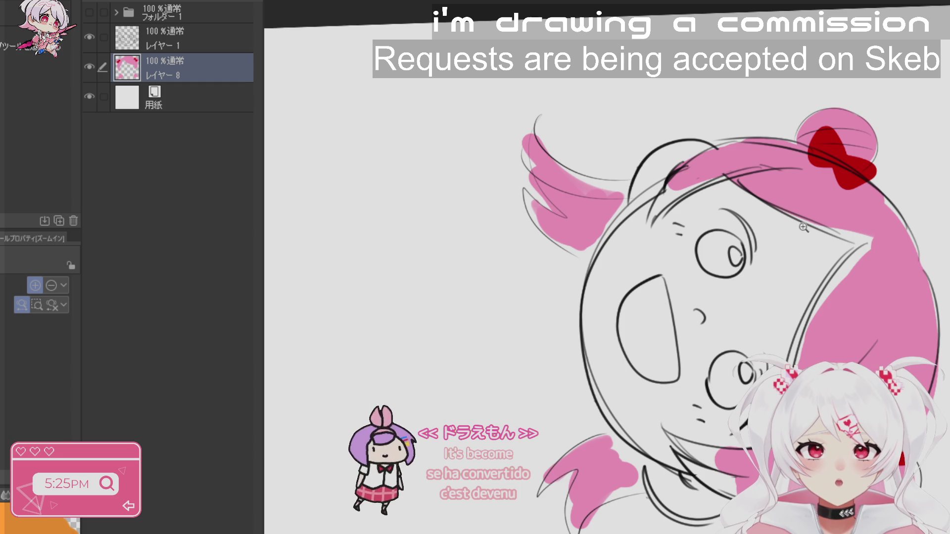
key(/)
click(770, 284)
click(771, 284)
key(b)
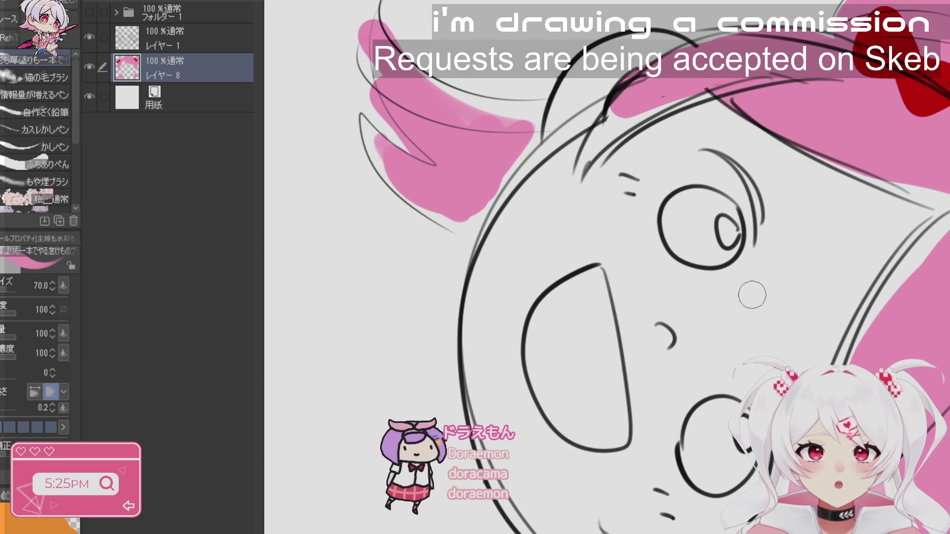
mouse_move(695, 198)
mouse_down()
mouse_move(688, 238)
mouse_move(690, 206)
mouse_move(680, 233)
mouse_move(687, 214)
mouse_move(703, 250)
mouse_move(735, 249)
mouse_move(739, 240)
mouse_up()
key(ctrl+z)
key(bracketleft)
key(bracketleft)
key(bracketleft)
key(bracketleft)
key(bracketleft)
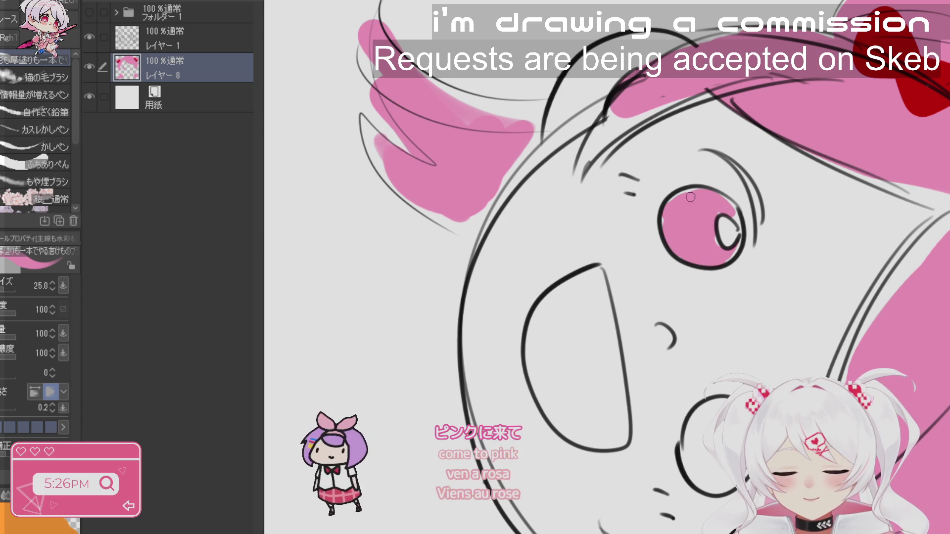
- Switch to orange at size 60 and paint orange into the first eye, undoing and redoing strokes
key(bracketright)
key(bracketright)
key(bracketright)
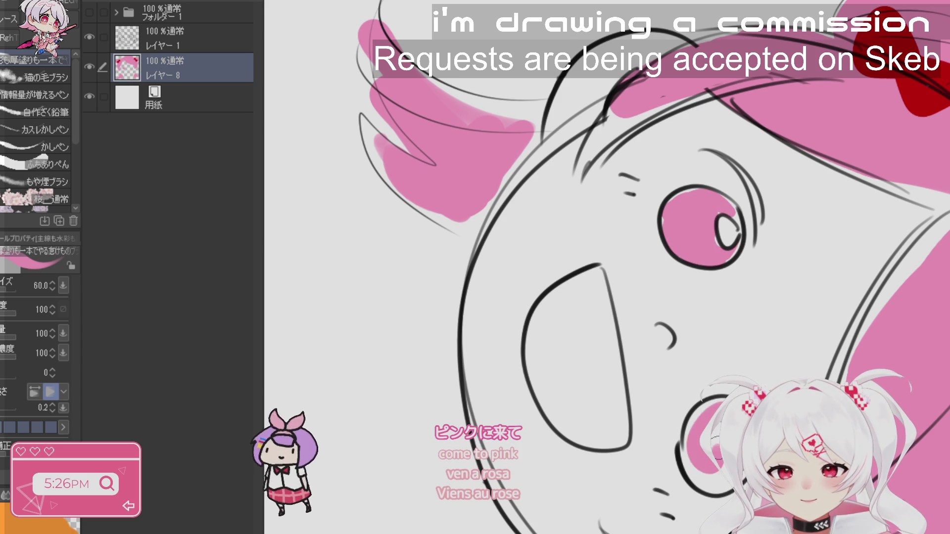
key(bracketleft)
key(bracketleft)
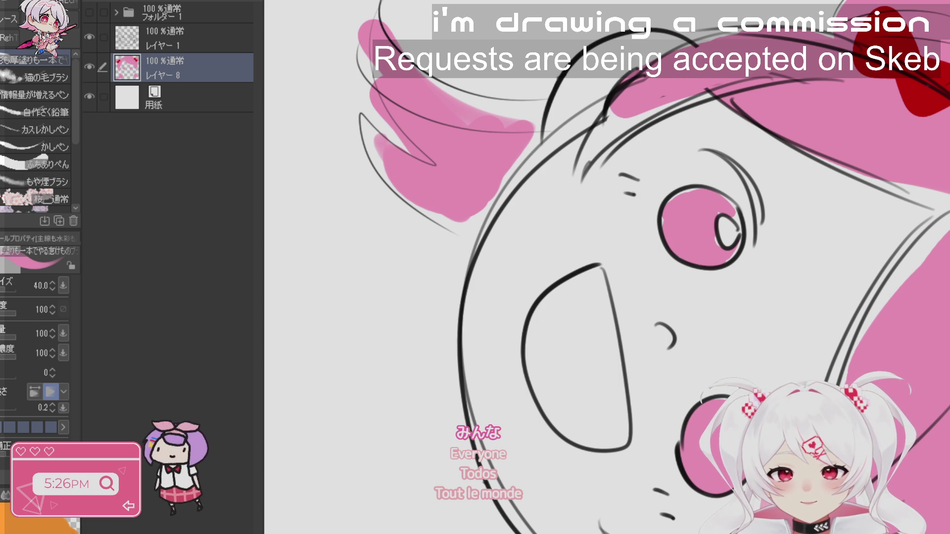
key(minus)
key(minus)
key(minus)
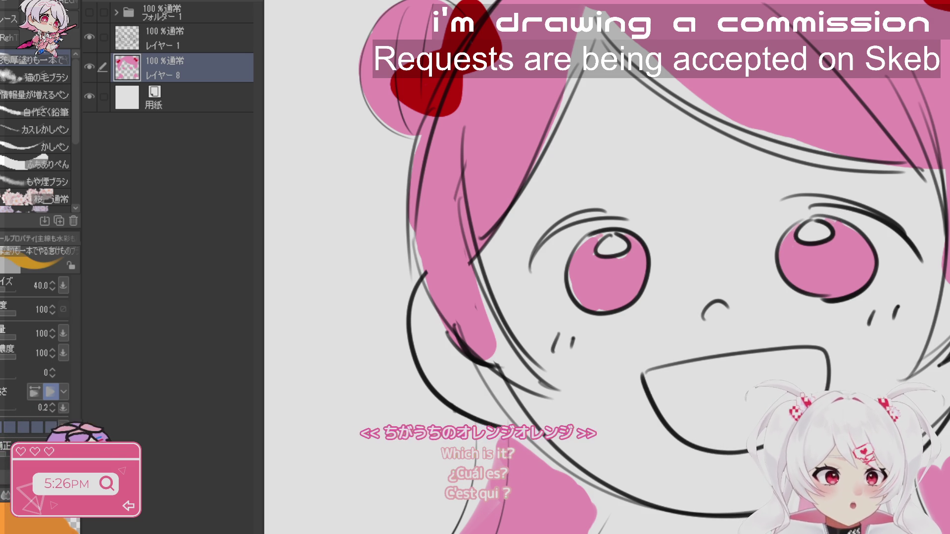
key(bracketright)
key(bracketright)
key(bracketright)
drag(723, 231, 700, 175)
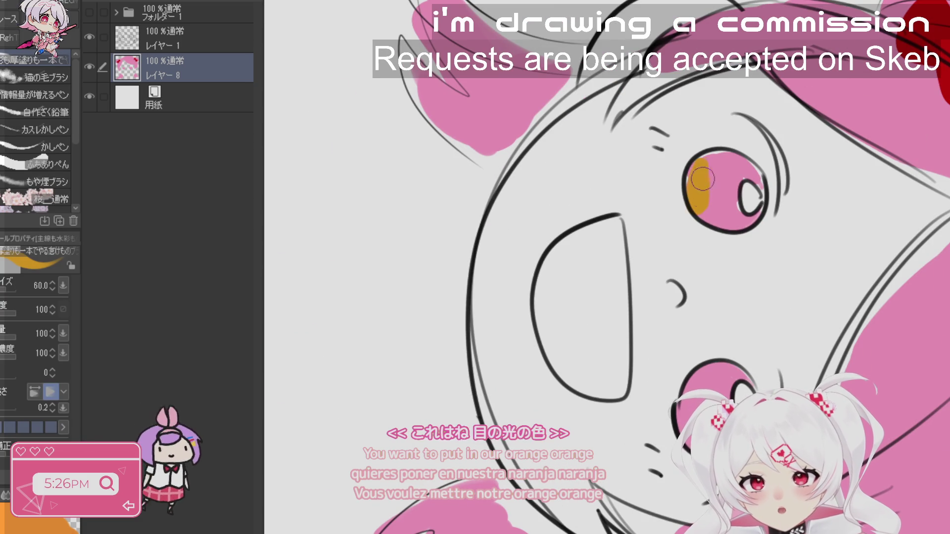
key(ctrl+z)
mouse_move(695, 198)
mouse_down()
mouse_move(700, 163)
mouse_move(702, 210)
mouse_up()
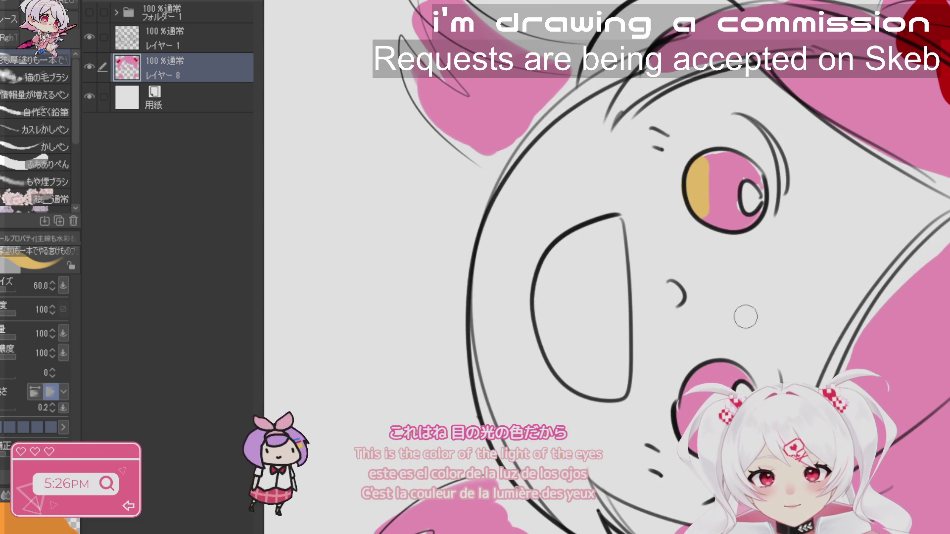
key(ctrl+z)
key(ctrl+y)
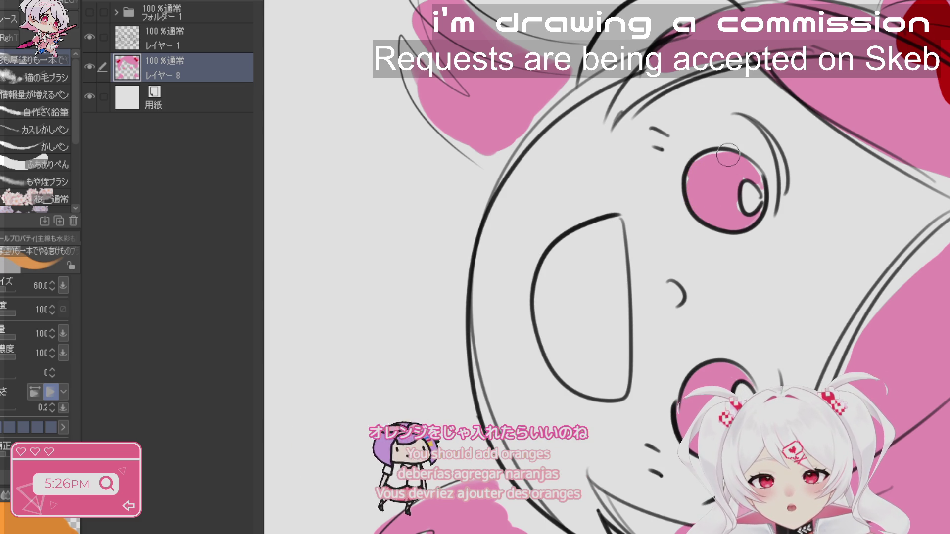
- Add an orange band to the first eye's lower half and fill orange into the second eye
drag(728, 155, 729, 217)
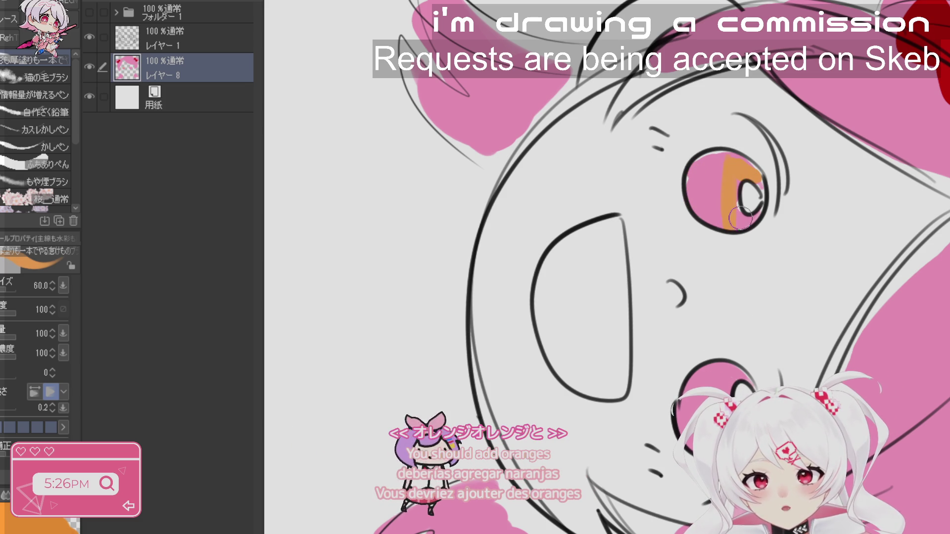
drag(720, 382, 727, 375)
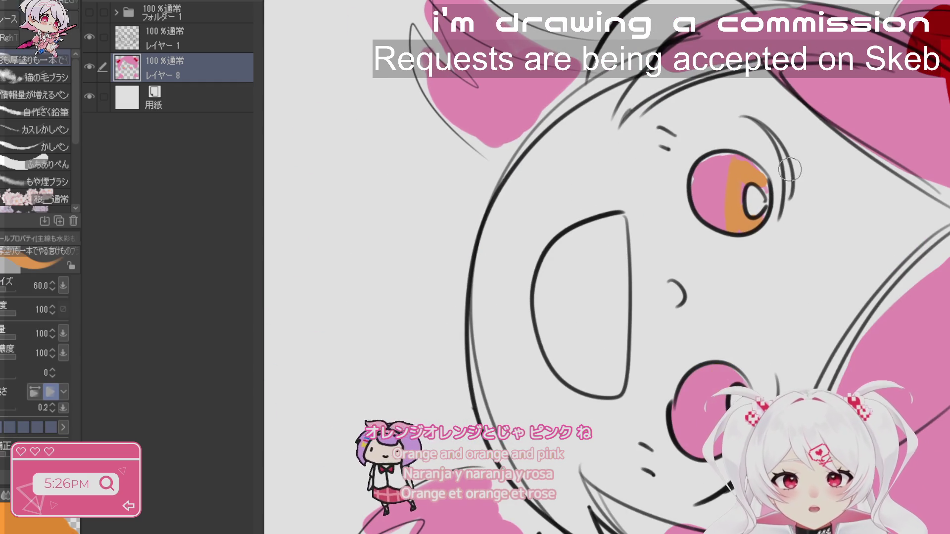
key(ctrl+z)
mouse_move(707, 179)
mouse_down()
mouse_move(716, 158)
mouse_move(705, 175)
mouse_up()
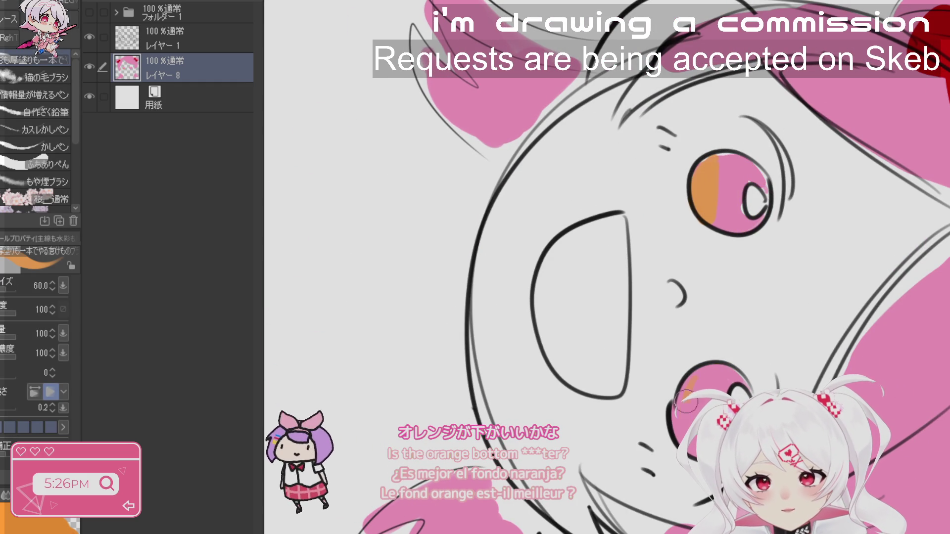
mouse_move(686, 401)
mouse_down()
mouse_move(685, 415)
mouse_move(942, 158)
mouse_move(791, 248)
mouse_move(718, 322)
mouse_up()
key(r)
scroll(685, 414, down, 5)
- Group the line layer and colour layer into a new folder and collapse it
click(694, 353)
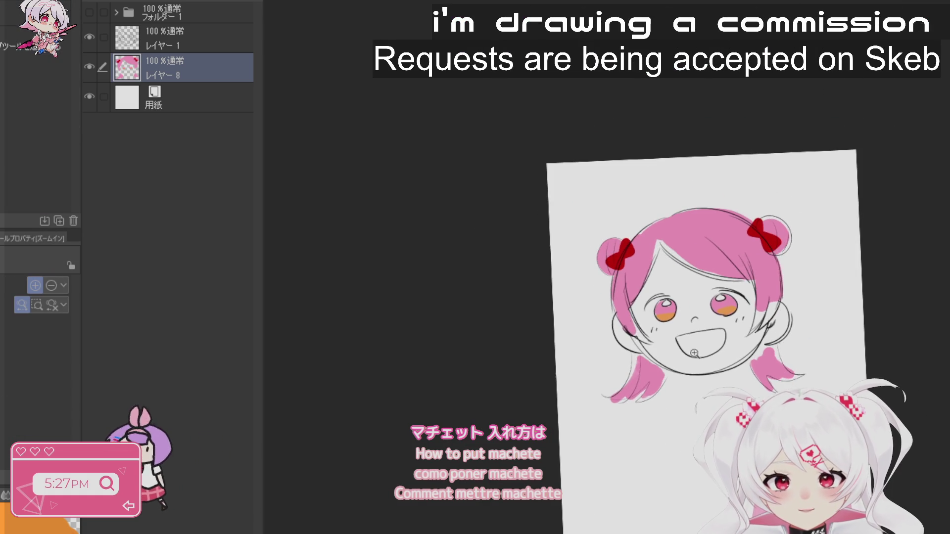
click(695, 353)
key(b)
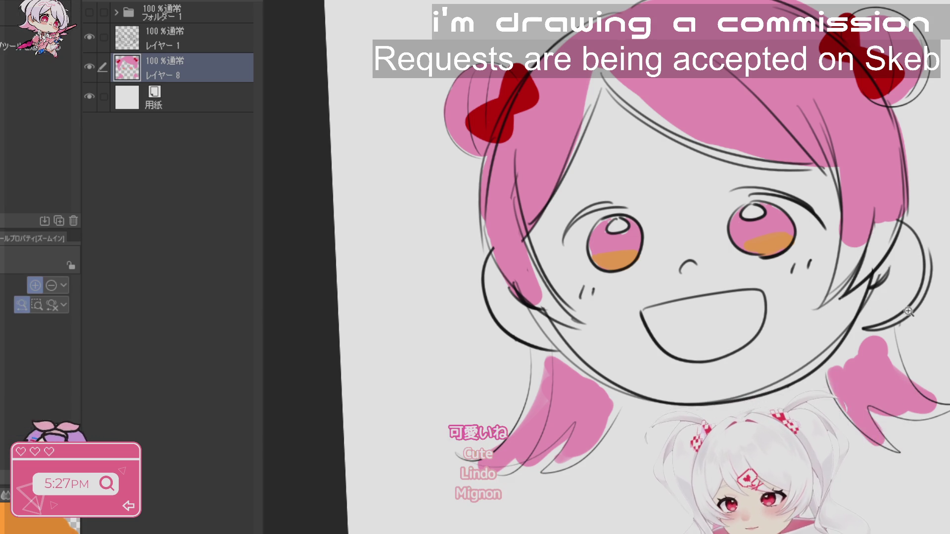
scroll(908, 312, down, 2)
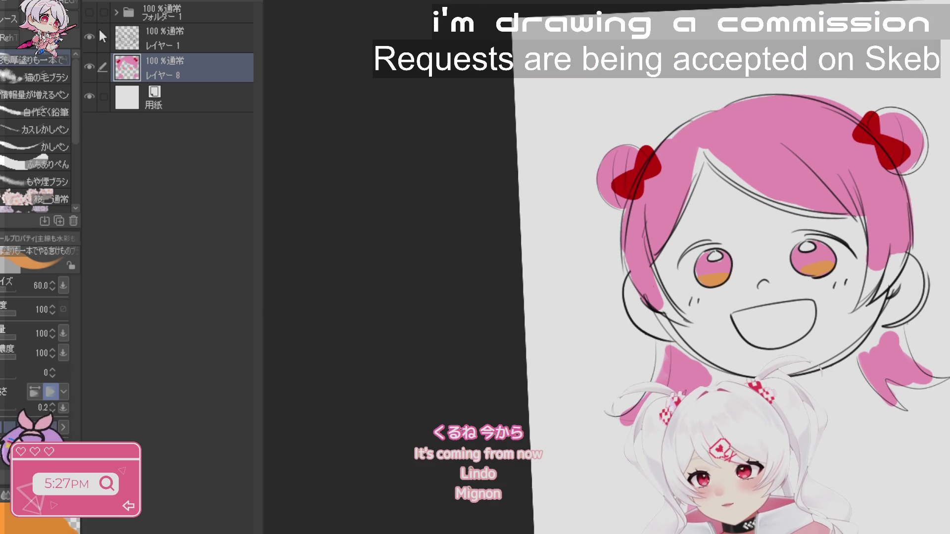
click(102, 36)
drag(189, 2, 191, 2)
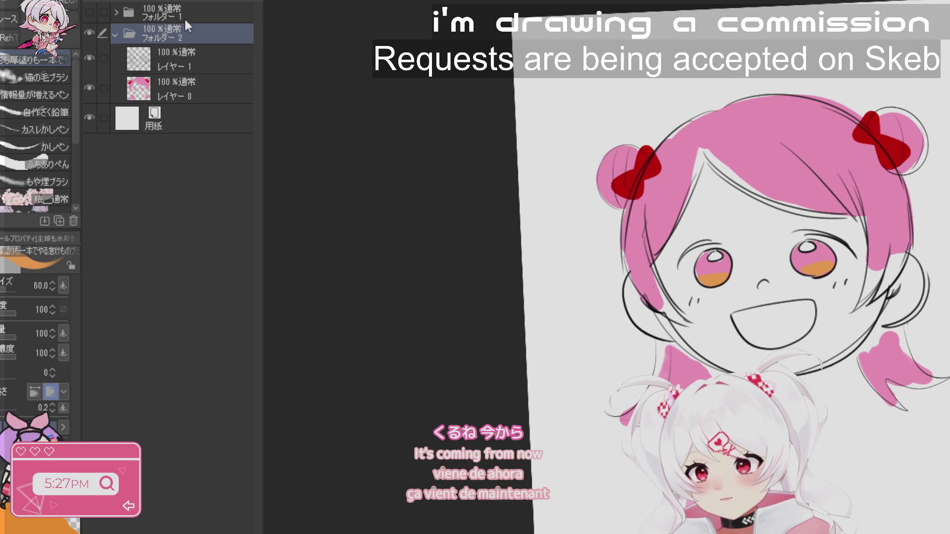
click(117, 36)
- Create another folder and set up a symmetrical ruler with 2 lines
click(189, 1)
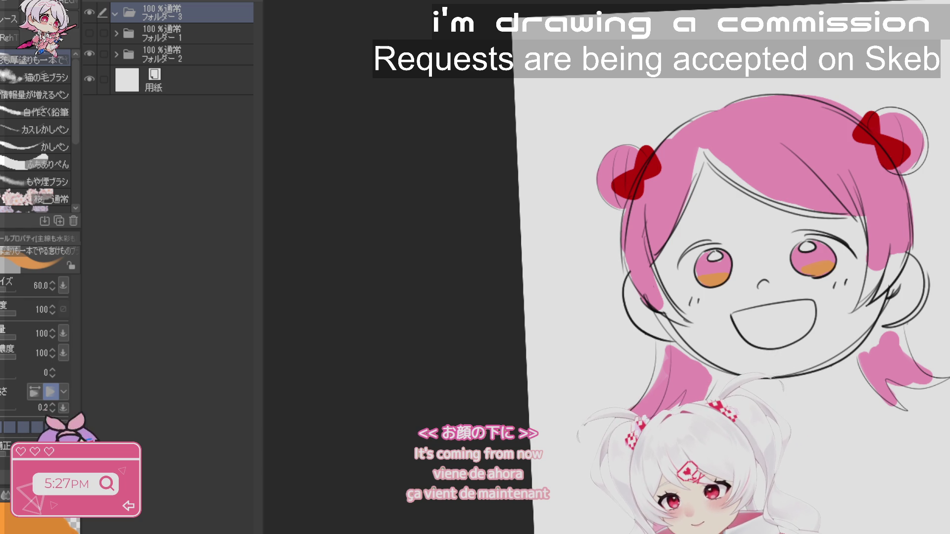
key(u)
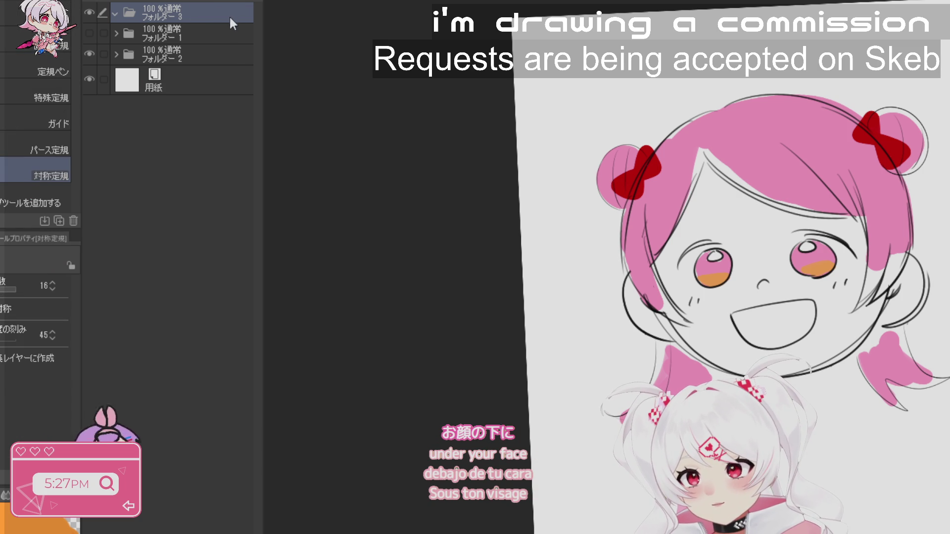
drag(11, 290, 1, 290)
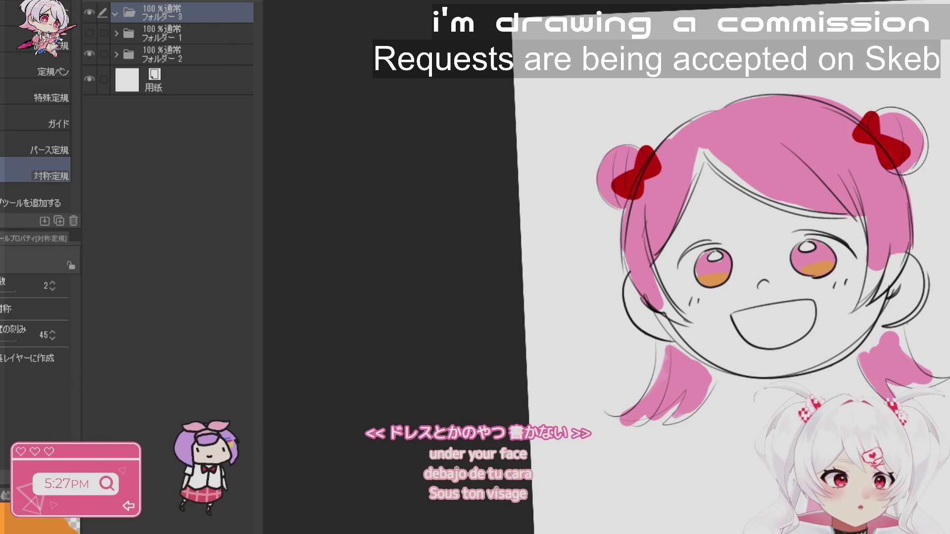
key(at)
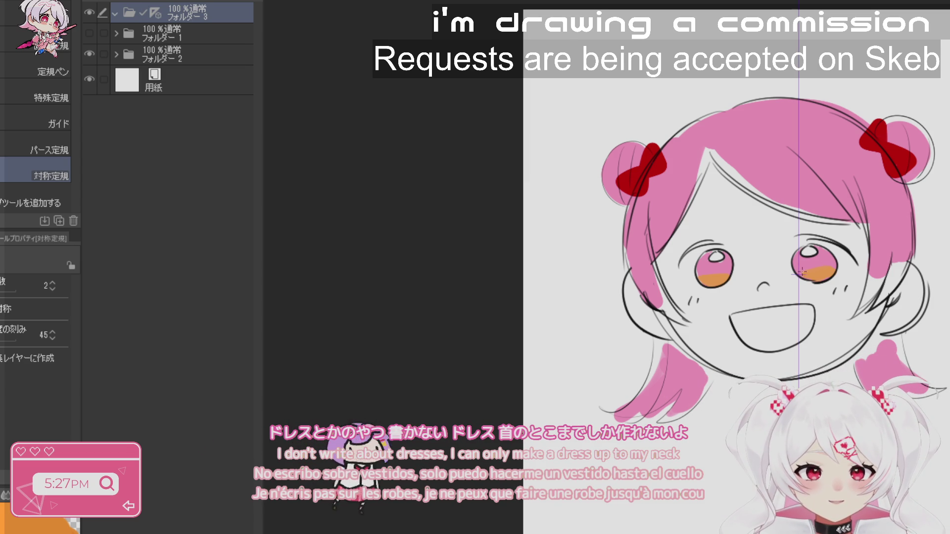
scroll(887, 336, down, 5)
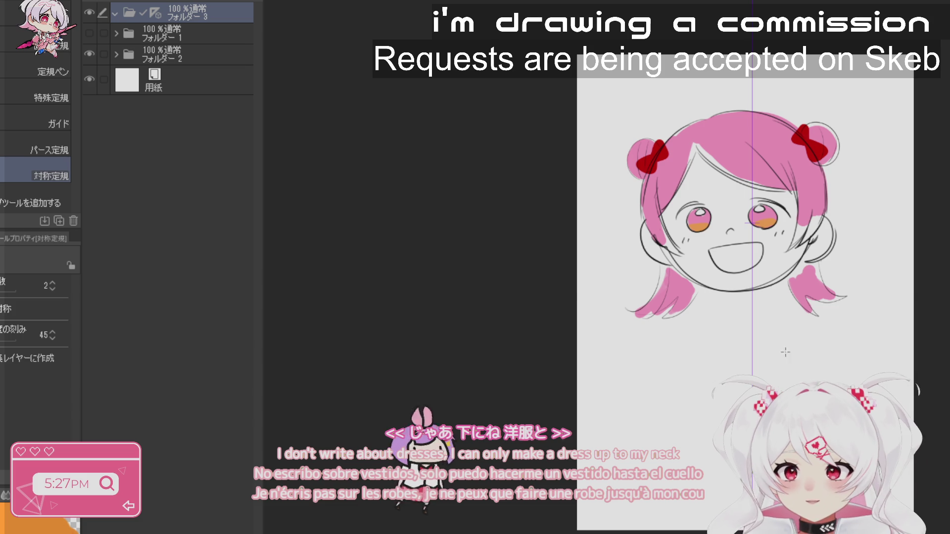
- Start a transform of the layer contents, nudge it left, then cancel it
key(ctrl+t)
key(Left)
key(Left)
key(Left)
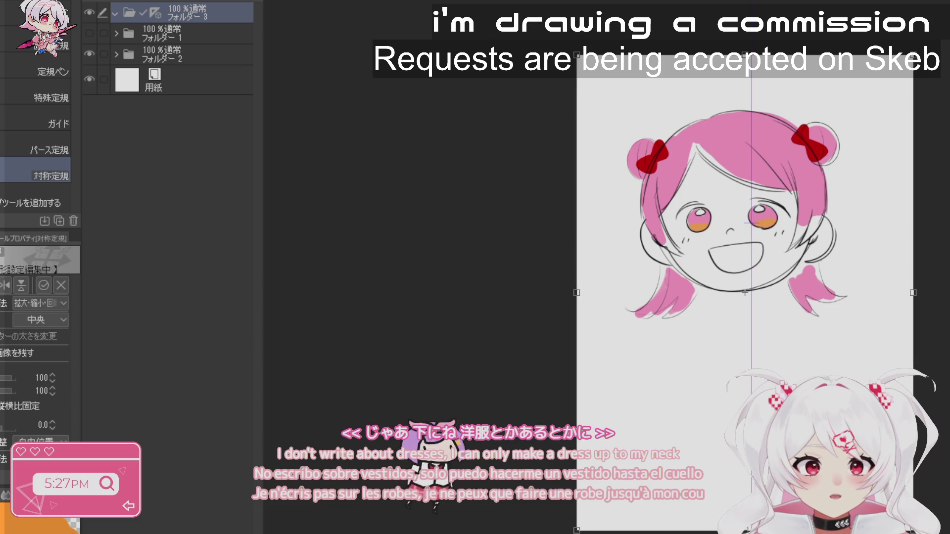
key(Left)
key(Left)
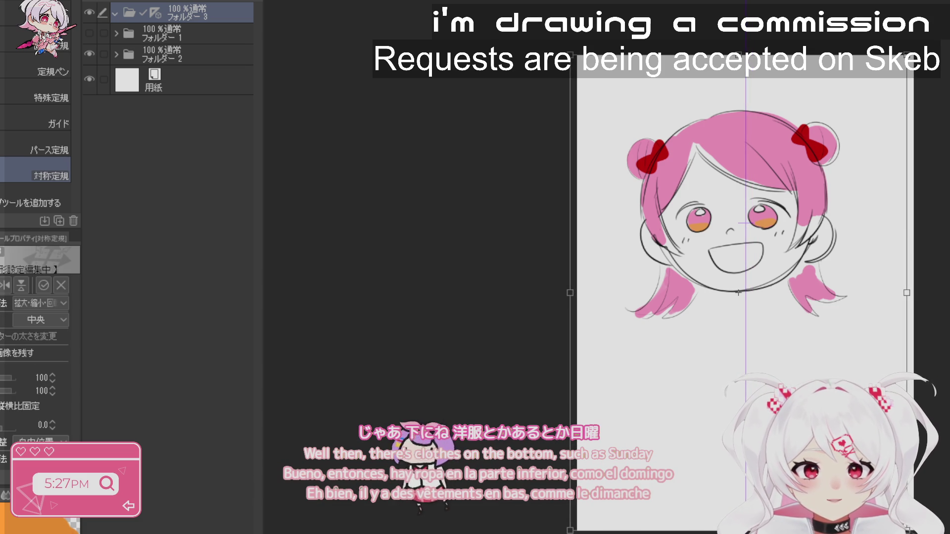
key(Return)
key(ctrl+t)
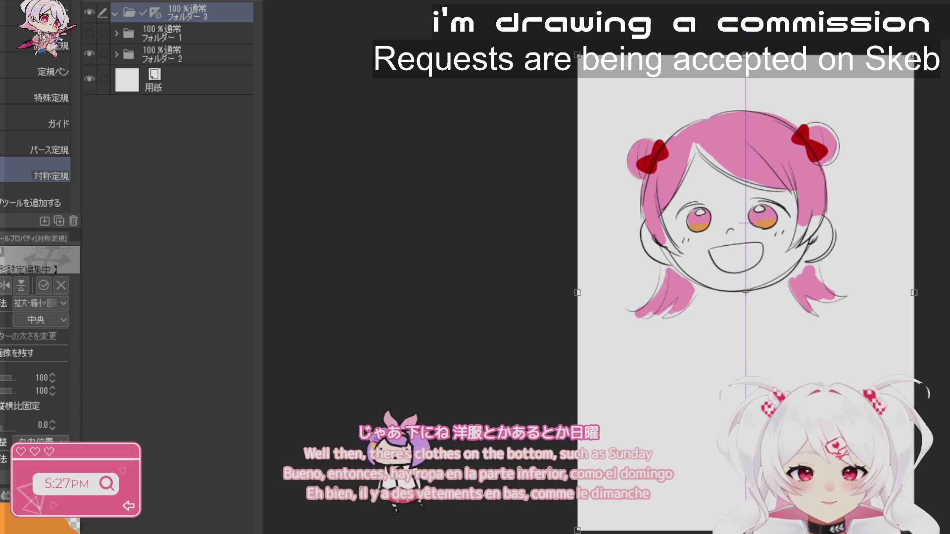
key(Return)
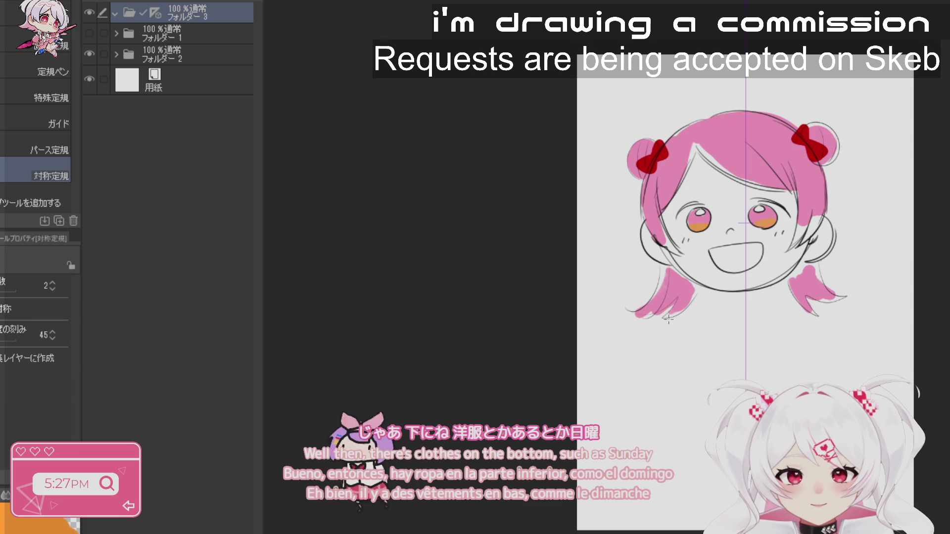
- Add a new empty layer inside the expanded face layers folder
click(212, 57)
click(116, 55)
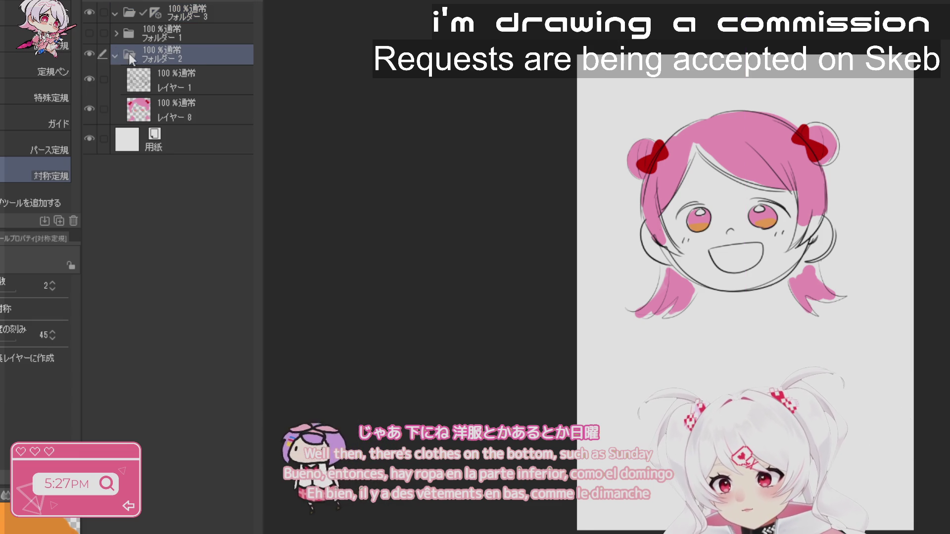
click(203, 98)
click(203, 92)
key(ctrl+shift+n)
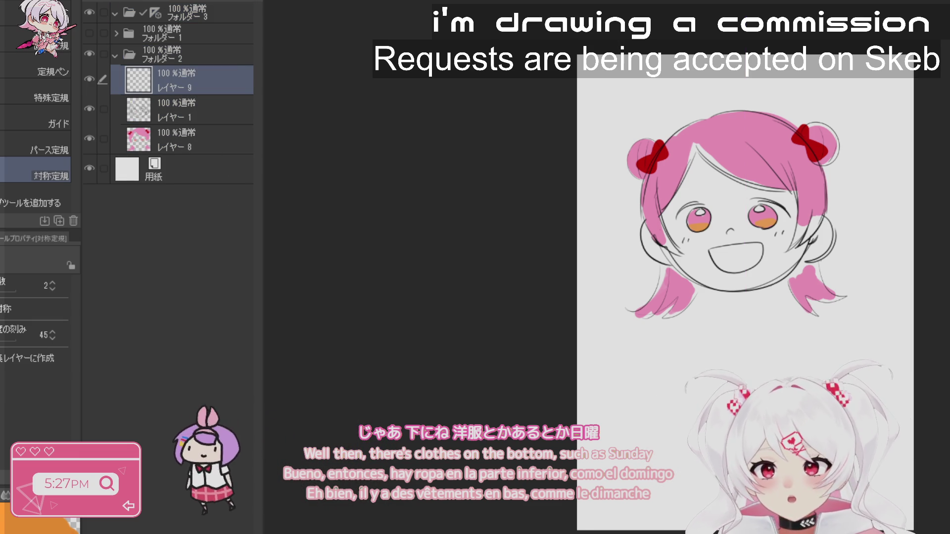
- With the brush at size 40, sketch under the chin, undoing rough strokes and a chin curve
key(b)
key(bracketleft)
key(bracketleft)
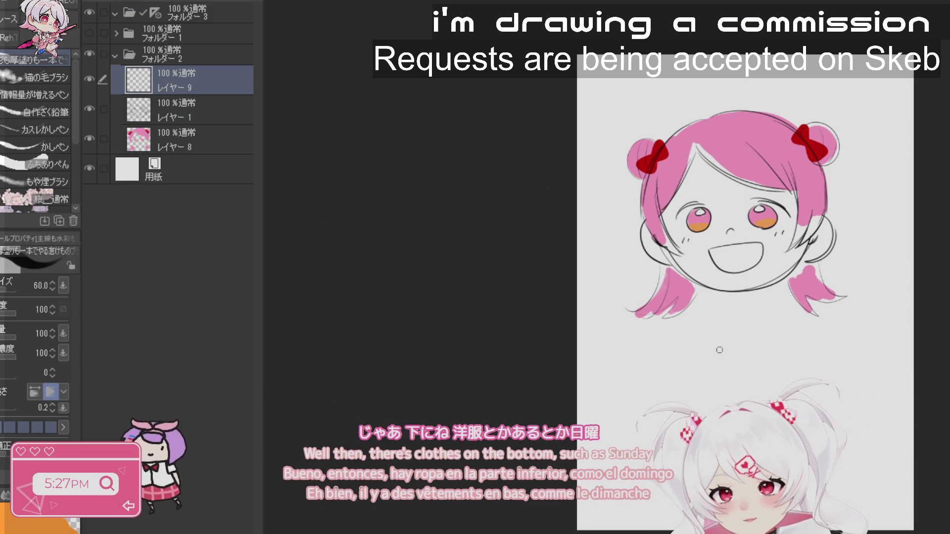
scroll(718, 350, up, 2)
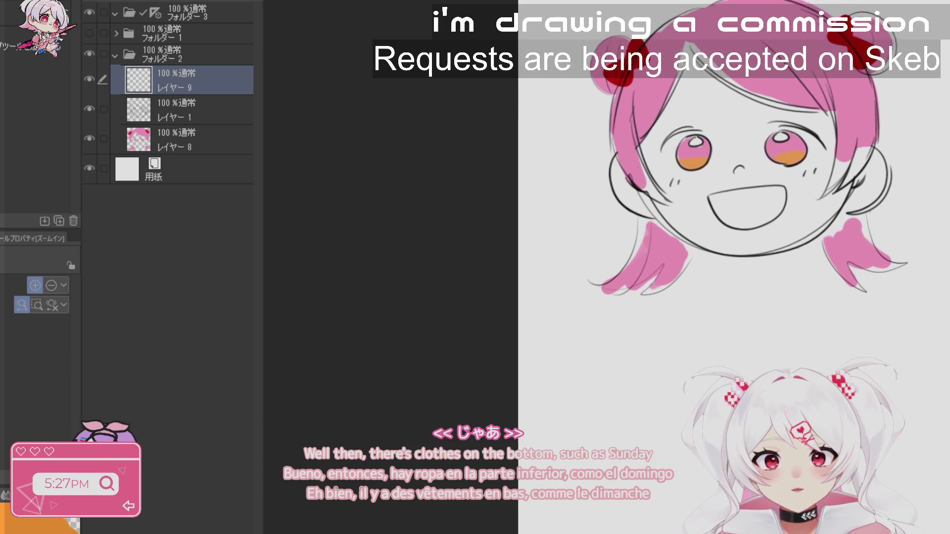
mouse_move(717, 350)
mouse_down()
mouse_move(839, 349)
mouse_move(834, 343)
mouse_up()
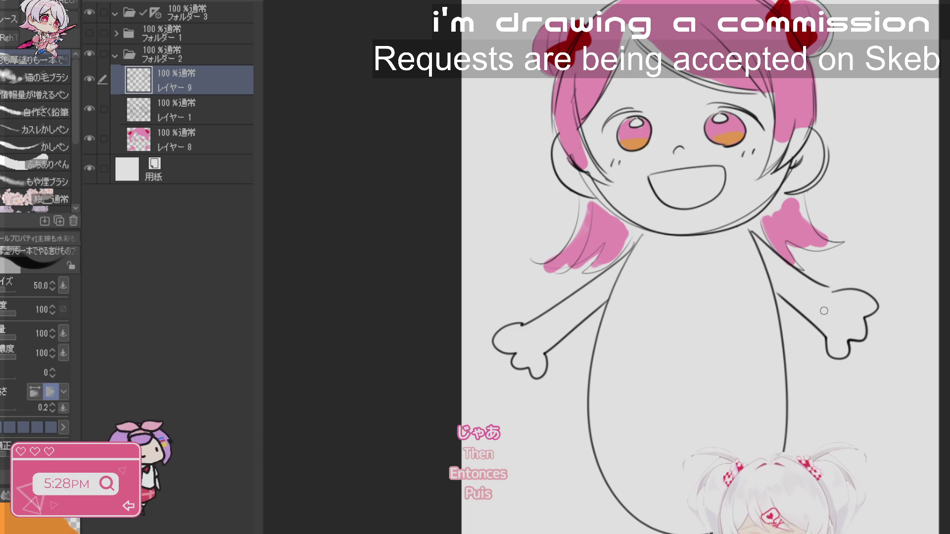
key(ctrl+z)
key(ctrl+z)
key(ctrl+z)
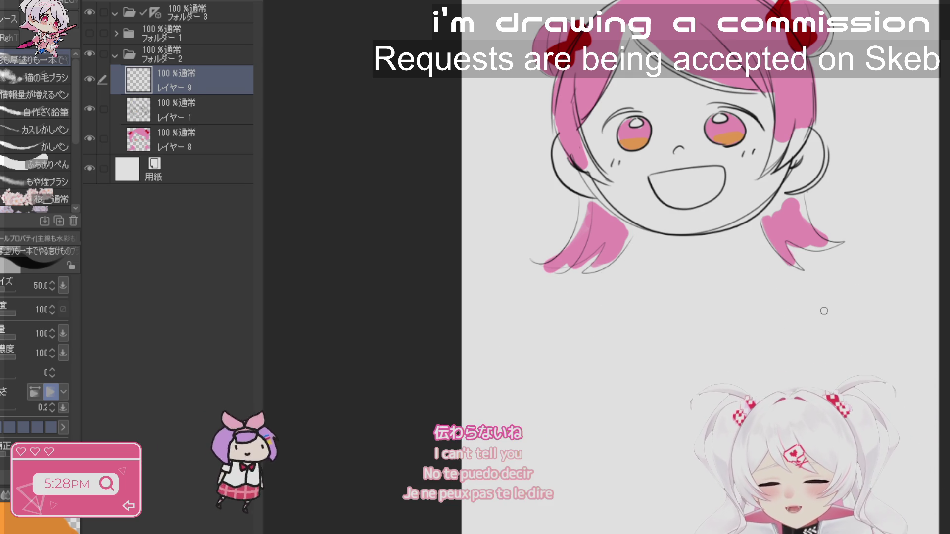
drag(661, 237, 720, 232)
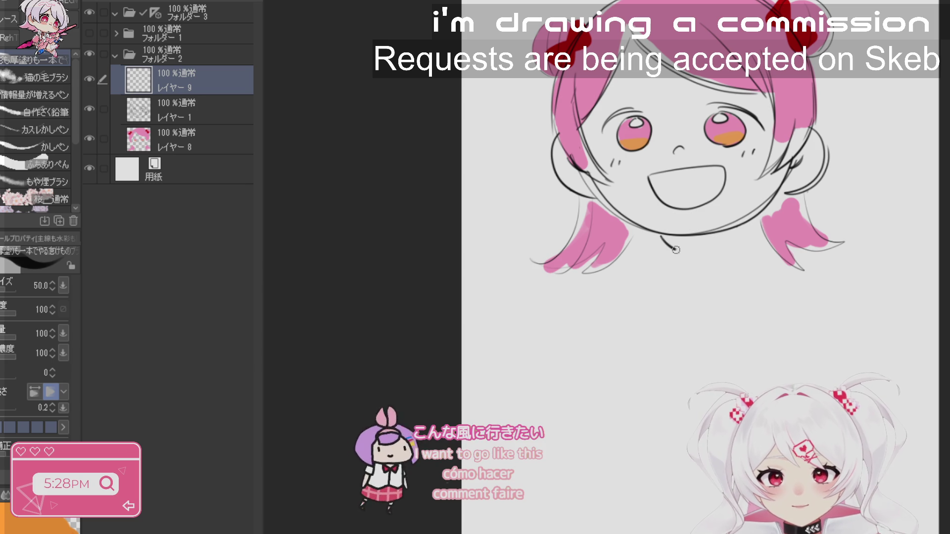
key(ctrl+z)
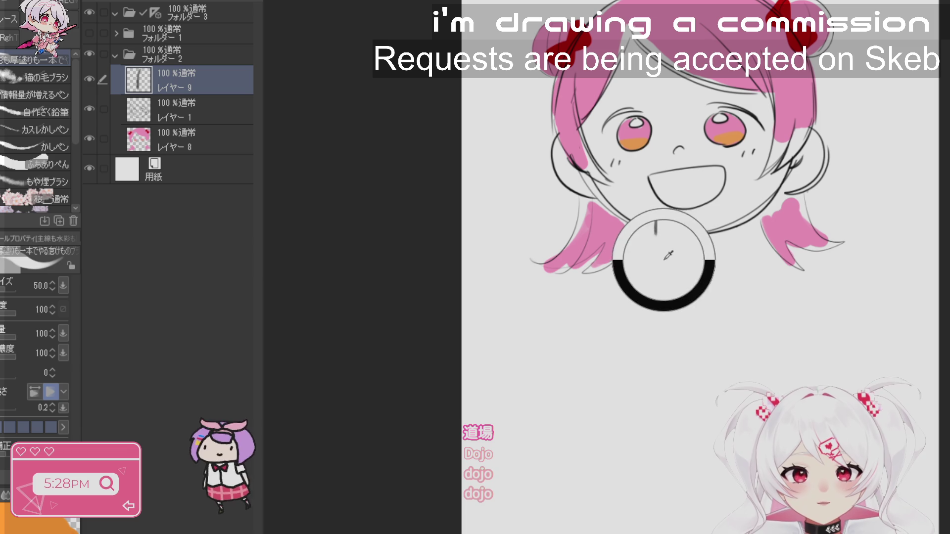
drag(660, 237, 660, 246)
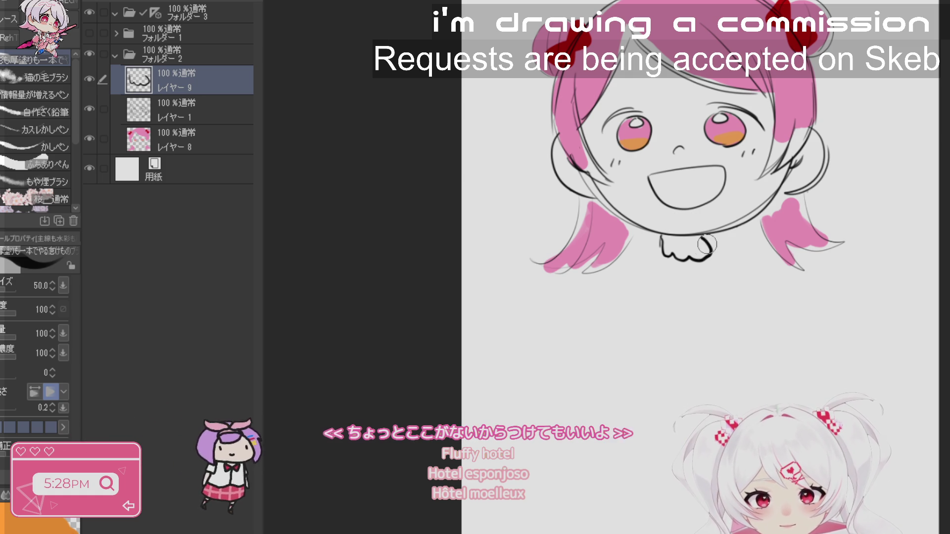
- Undo a stray line, close the wavy collar shape, and practise ruffle lines below the head
key(ctrl+z)
key(ctrl+z)
key(ctrl+z)
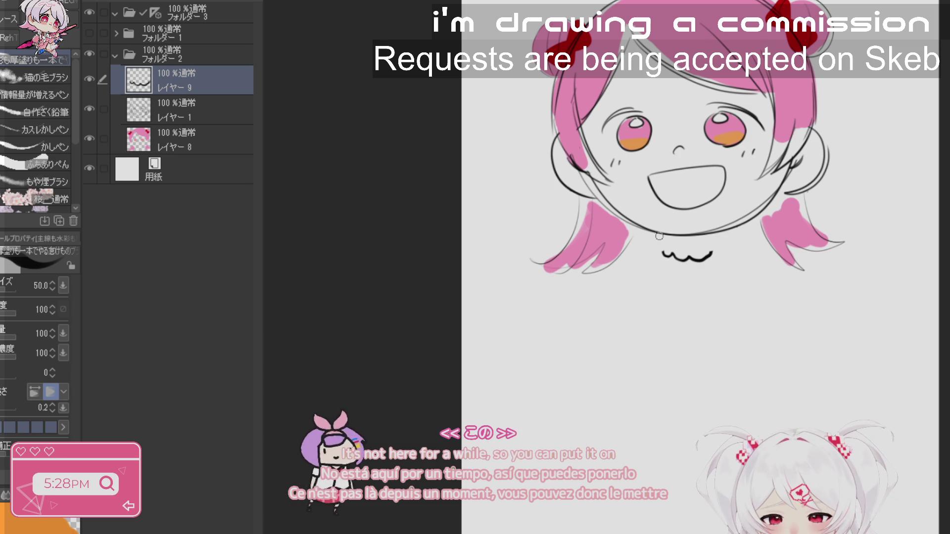
drag(724, 233, 712, 255)
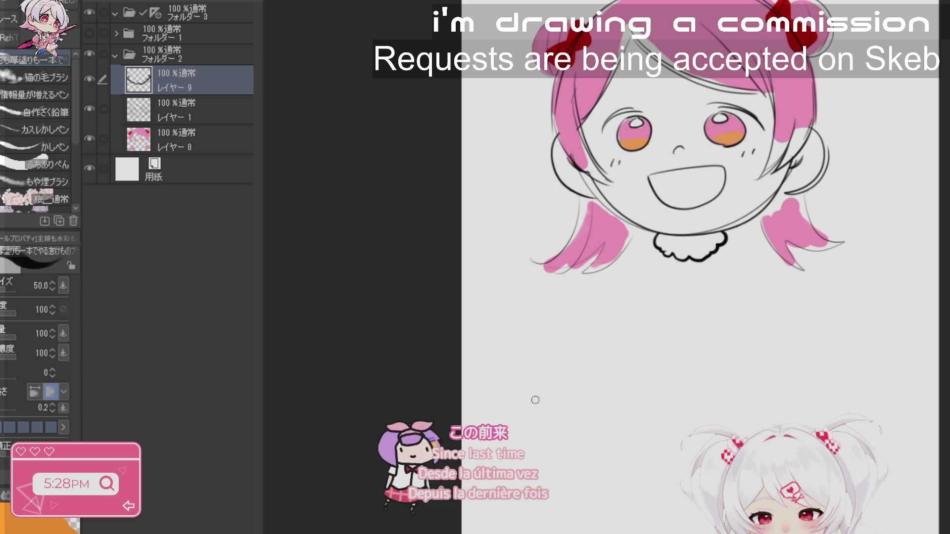
drag(565, 425, 663, 445)
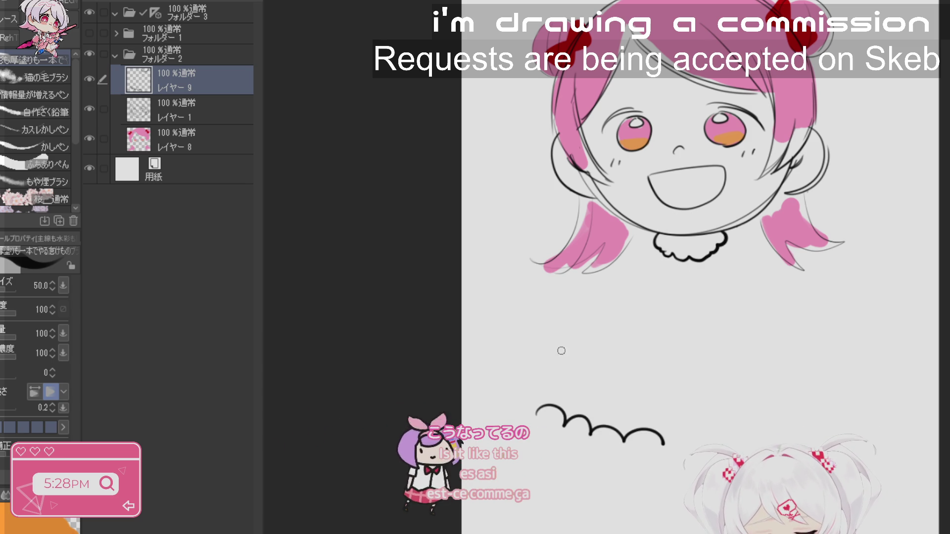
drag(622, 371, 708, 366)
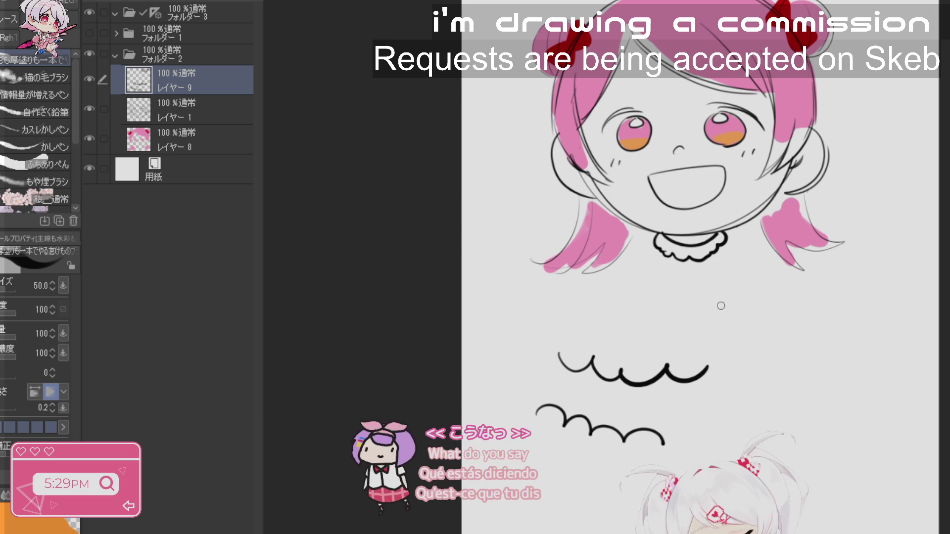
- Add practice strokes, a curve from the neck base, and a shoulder line from the collar
drag(774, 353, 775, 384)
mouse_move(825, 345)
mouse_down()
mouse_move(825, 382)
mouse_move(769, 391)
mouse_move(837, 396)
mouse_move(841, 381)
mouse_move(832, 376)
mouse_up()
mouse_move(772, 378)
mouse_down()
mouse_move(734, 403)
mouse_move(811, 432)
mouse_up()
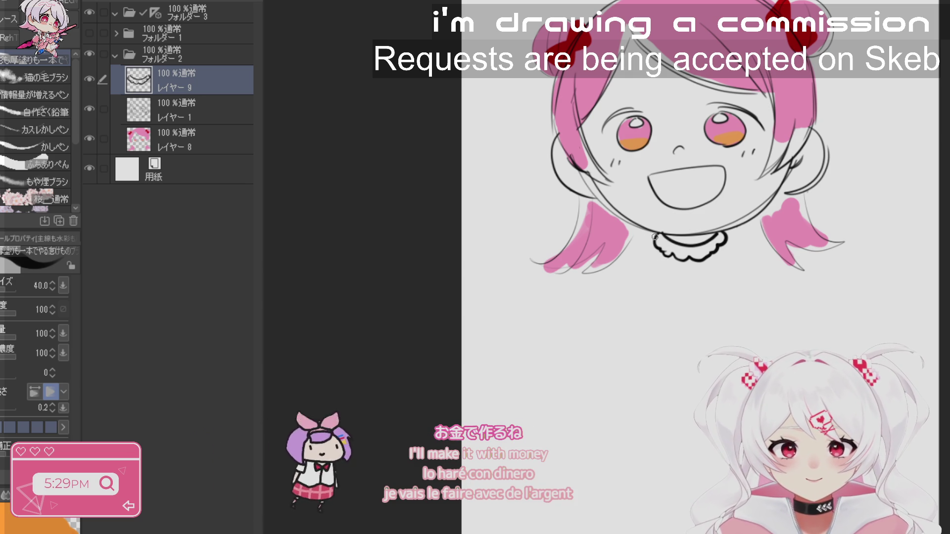
drag(654, 239, 629, 256)
- Draw the left sleeve, rounded cuffs, and small bows on both cuffs and the collar centre
key(ctrl+z)
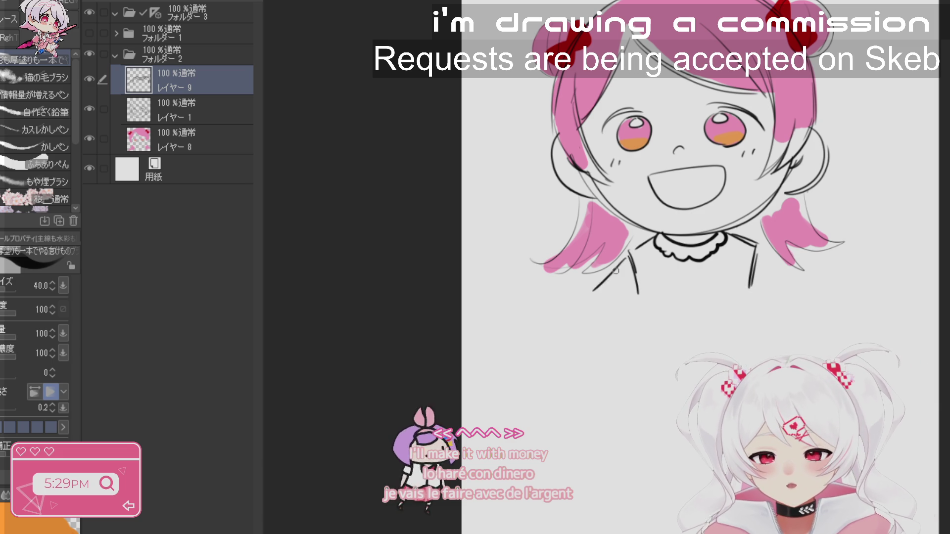
mouse_move(588, 252)
mouse_down()
mouse_move(580, 275)
mouse_move(616, 322)
mouse_up()
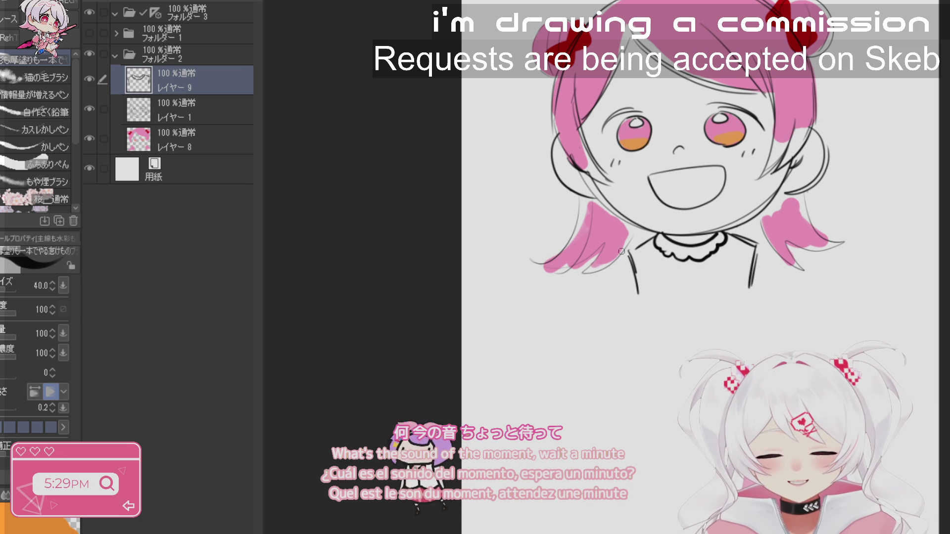
drag(588, 292, 638, 320)
drag(781, 300, 758, 307)
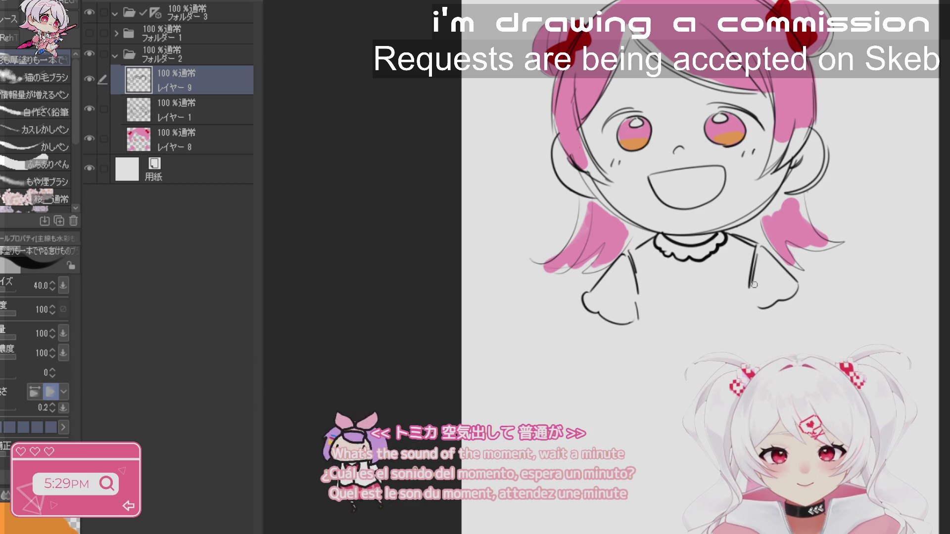
drag(597, 301, 601, 311)
mouse_move(690, 270)
mouse_down()
mouse_move(682, 268)
mouse_move(699, 268)
mouse_move(686, 276)
mouse_up()
mouse_move(792, 286)
mouse_down()
mouse_move(801, 284)
mouse_move(784, 280)
mouse_move(791, 293)
mouse_move(753, 279)
mouse_move(757, 289)
mouse_up()
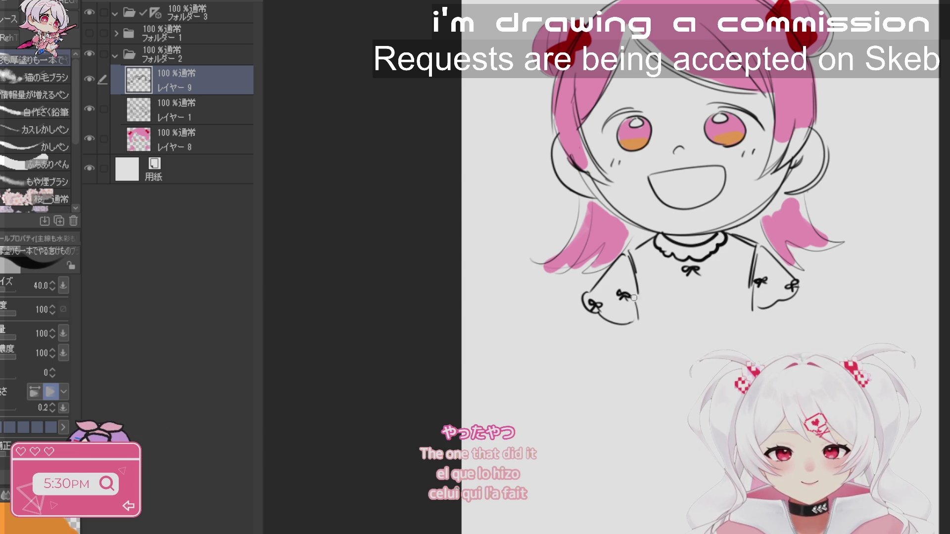
- Merge Folder 2 into one layer, scale it to 33% and move it to the top-left corner
drag(638, 294, 724, 298)
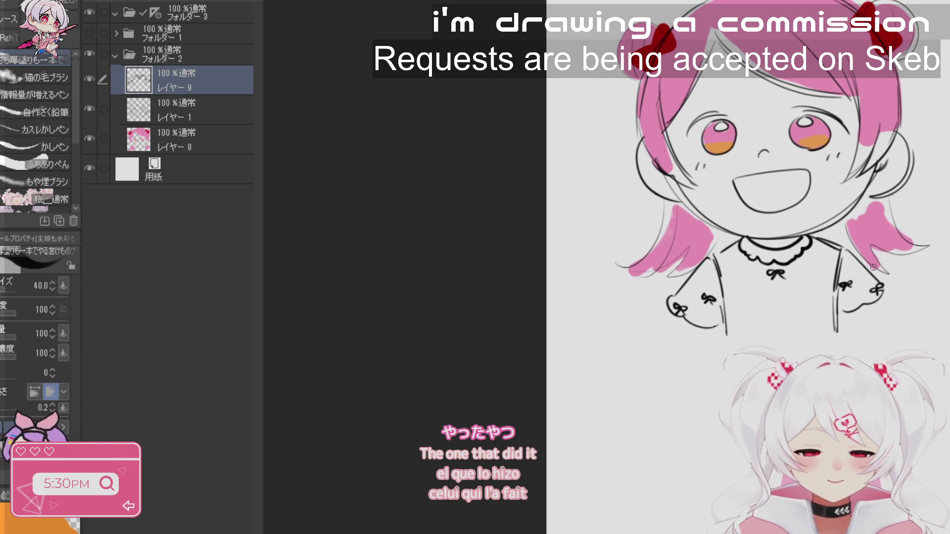
scroll(864, 335, down, 3)
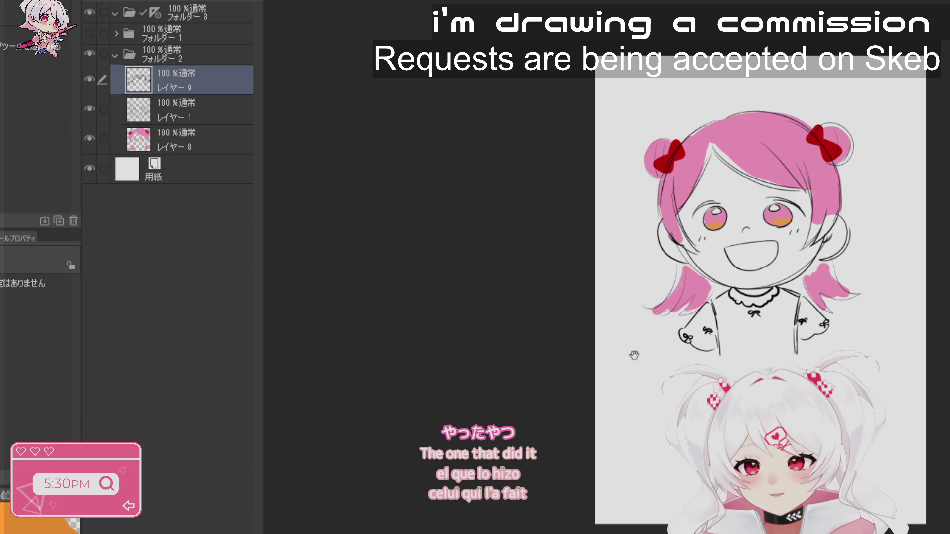
click(114, 54)
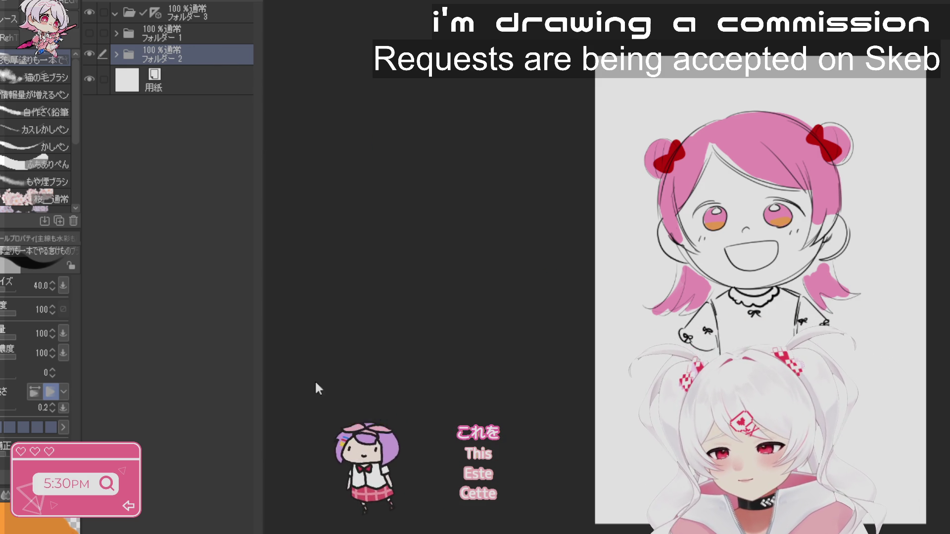
key(ctrl+shift+e)
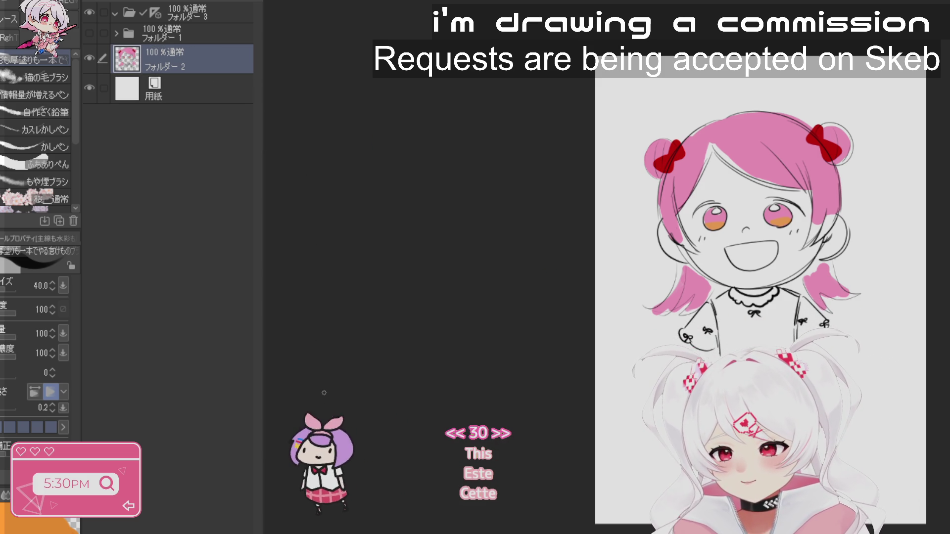
key(ctrl+t)
mouse_move(861, 356)
mouse_down()
mouse_move(772, 225)
mouse_move(712, 190)
mouse_move(610, 79)
mouse_up()
click(609, 161)
- Confirm the corner placement, select Layer 1 in Folder 3 and draw the mirrored head outline
click(177, 14)
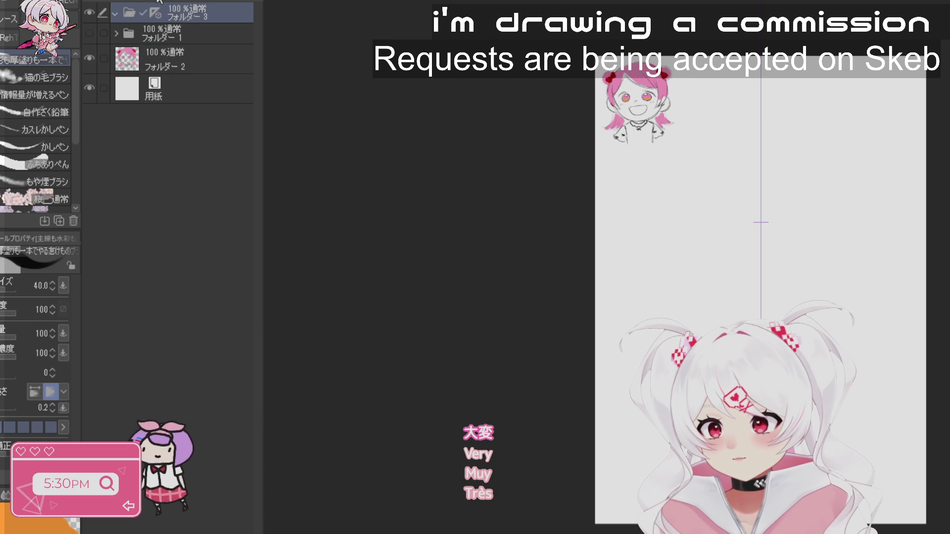
click(178, 28)
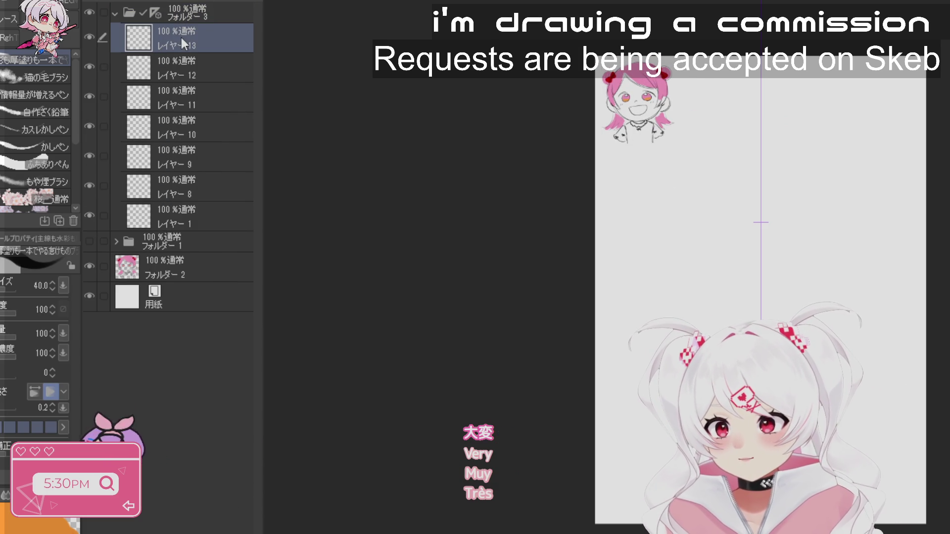
click(227, 138)
scroll(792, 251, up, 2)
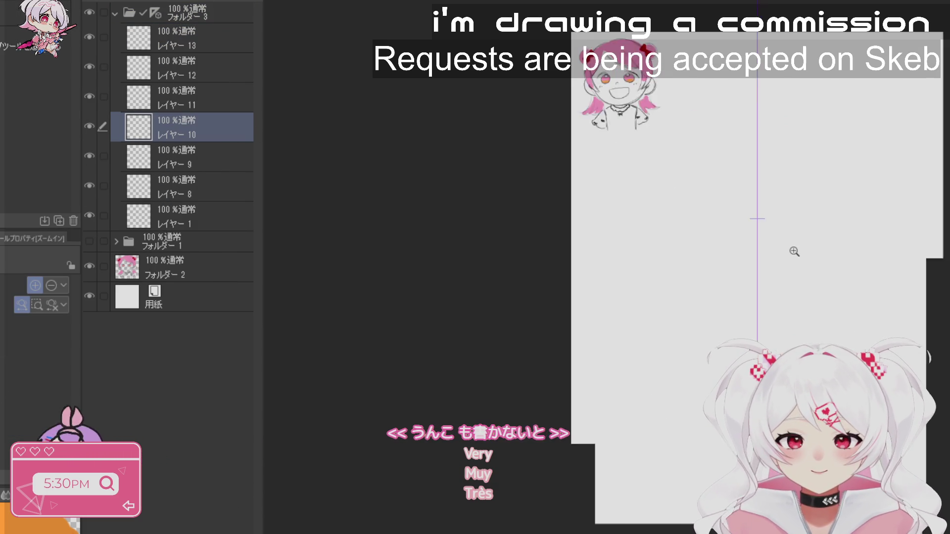
click(197, 226)
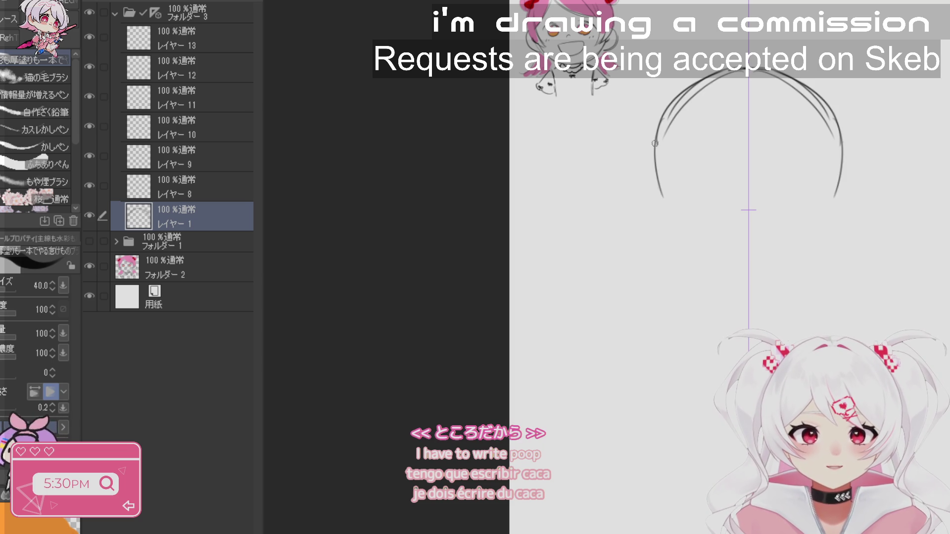
drag(674, 222, 679, 241)
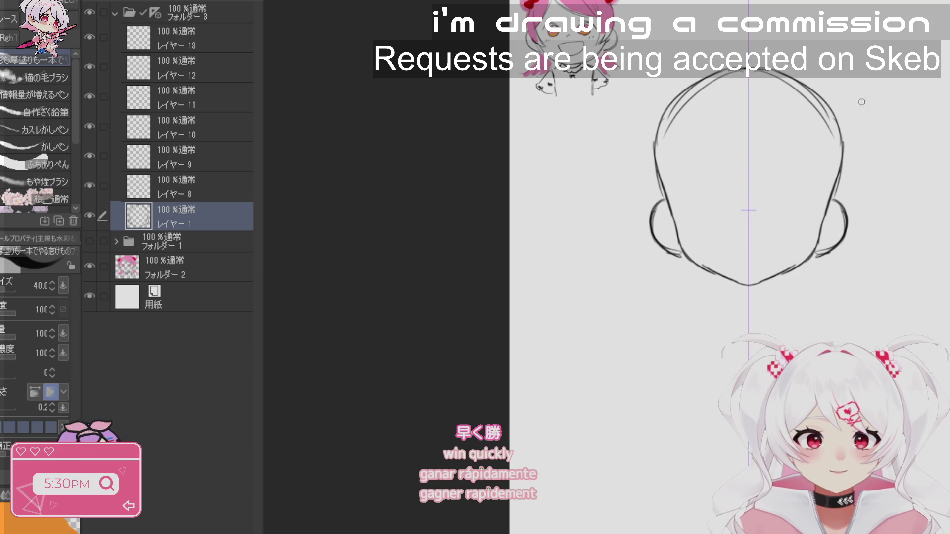
ctrl+click(749, 213)
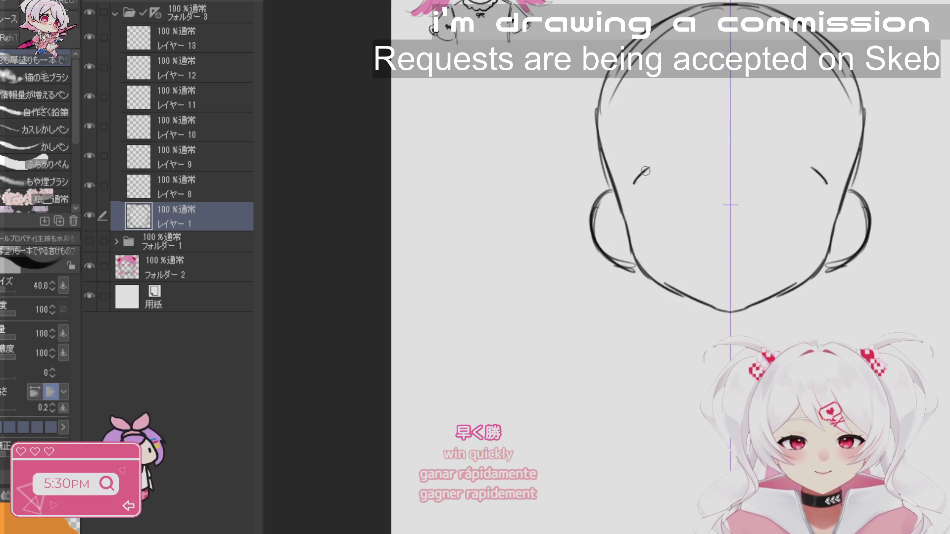
- Draw mirrored upper lids, lower lids, eye outlines and highlights with the symmetry ruler
mouse_move(692, 178)
mouse_down()
mouse_move(633, 190)
mouse_move(652, 171)
mouse_move(623, 189)
mouse_move(644, 174)
mouse_move(692, 178)
mouse_up()
drag(655, 224, 668, 226)
mouse_move(657, 172)
mouse_down()
mouse_move(663, 222)
mouse_move(697, 190)
mouse_move(688, 225)
mouse_up()
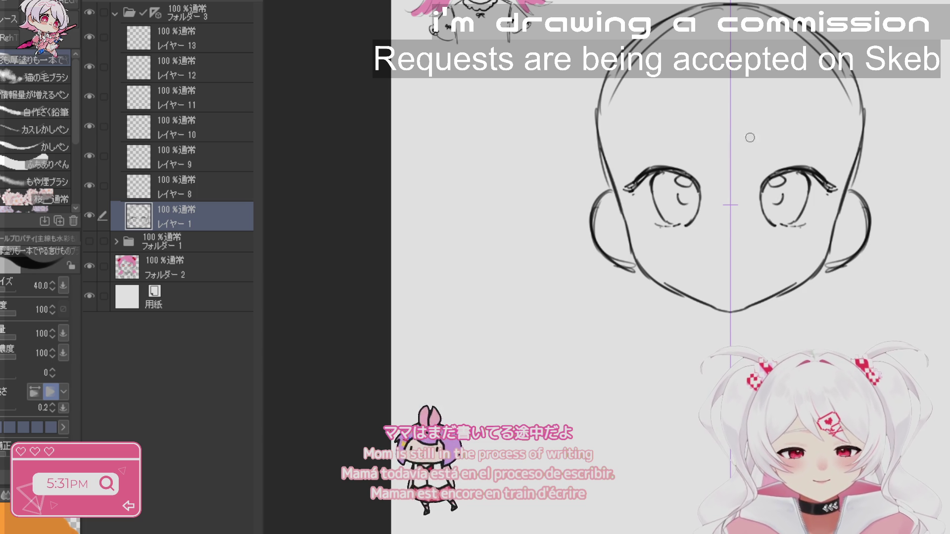
drag(672, 187, 672, 194)
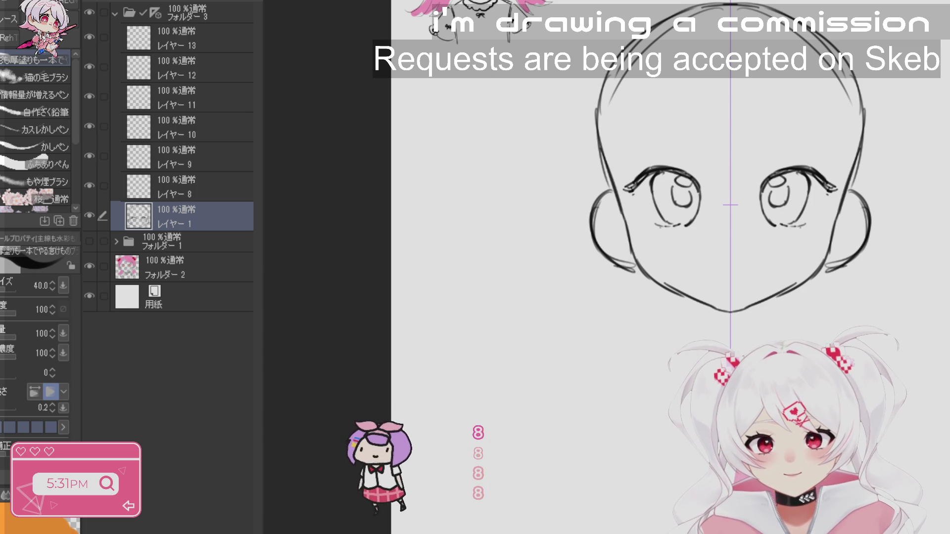
- Lasso both eyes and squash them to 89% height
key(m)
drag(622, 173, 689, 246)
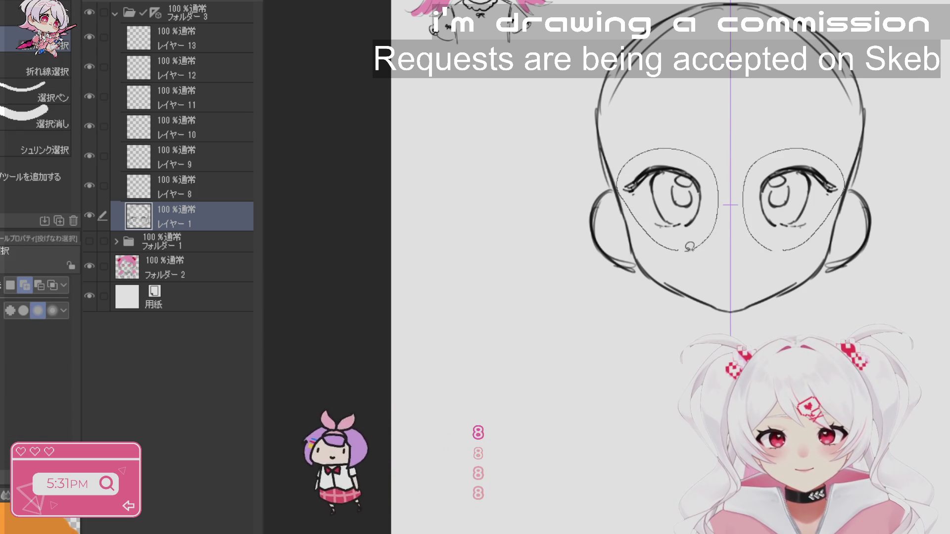
key(ctrl+t)
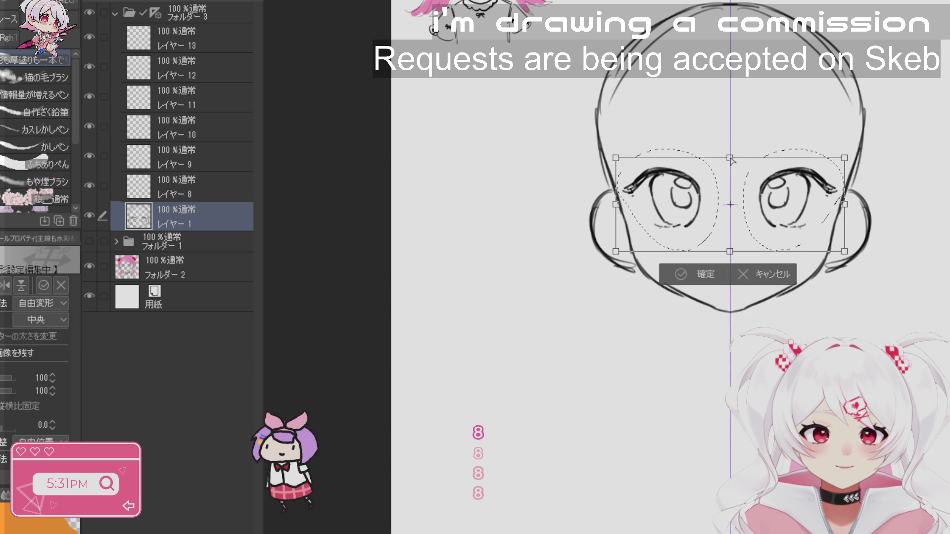
drag(729, 147, 730, 159)
key(Return)
- Thicken the lash at the left eye's corner with the pen, undoing an overlong tail
key(p)
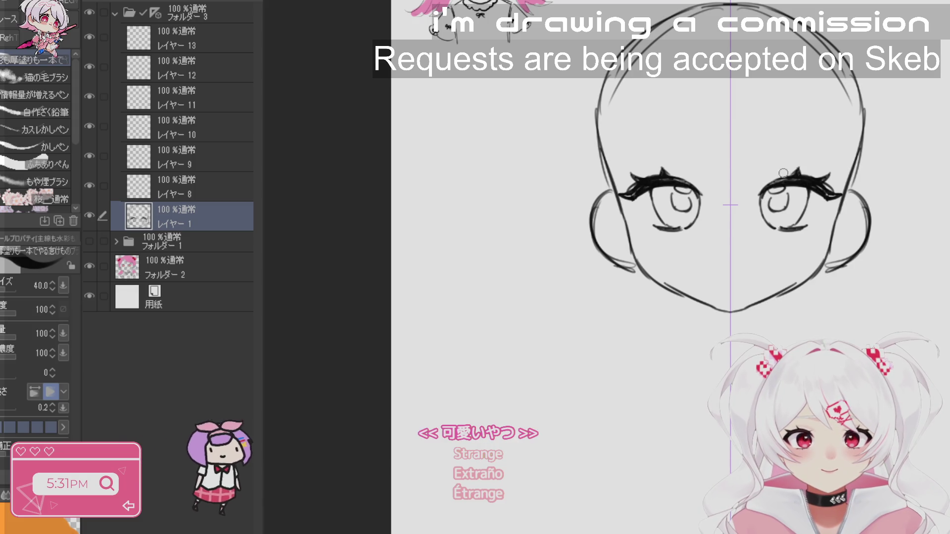
drag(624, 197, 639, 214)
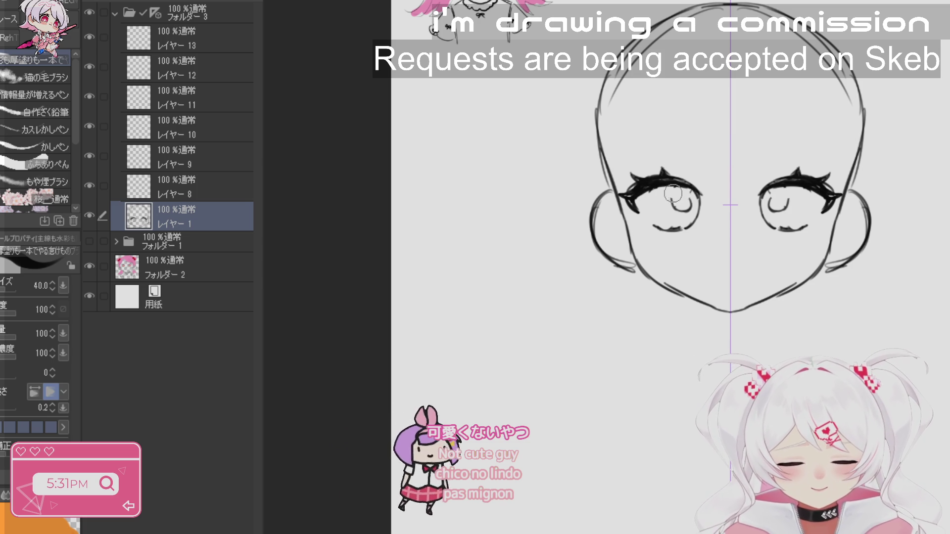
key(ctrl+z)
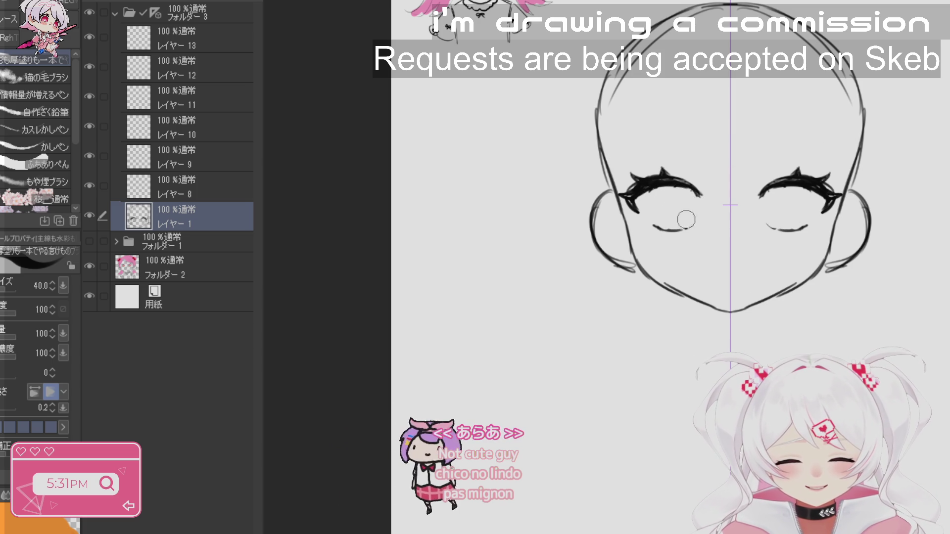
- Draw round irises with highlight arcs and inner circles in both eyes
mouse_move(669, 185)
mouse_down()
mouse_move(654, 204)
mouse_move(668, 230)
mouse_up()
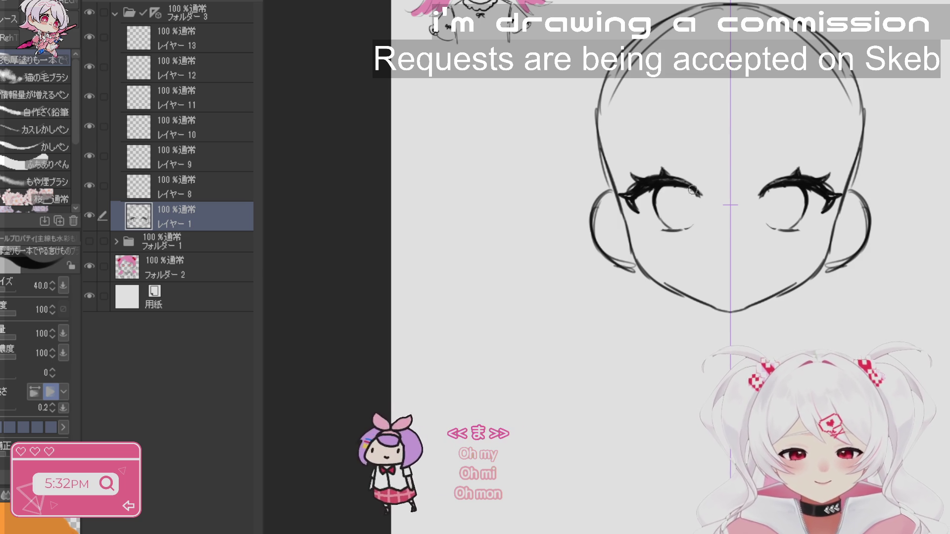
mouse_move(698, 192)
mouse_down()
mouse_move(703, 218)
mouse_move(675, 230)
mouse_up()
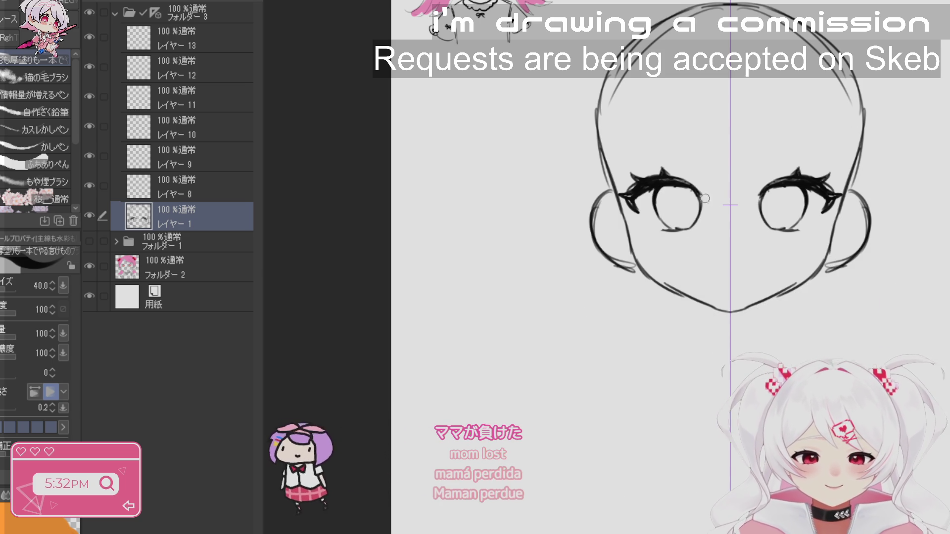
drag(672, 195, 687, 195)
mouse_move(774, 195)
mouse_down()
mouse_move(790, 194)
mouse_move(782, 218)
mouse_up()
mouse_move(677, 201)
mouse_down()
mouse_move(676, 217)
mouse_move(691, 213)
mouse_move(677, 219)
mouse_up()
drag(780, 197, 776, 218)
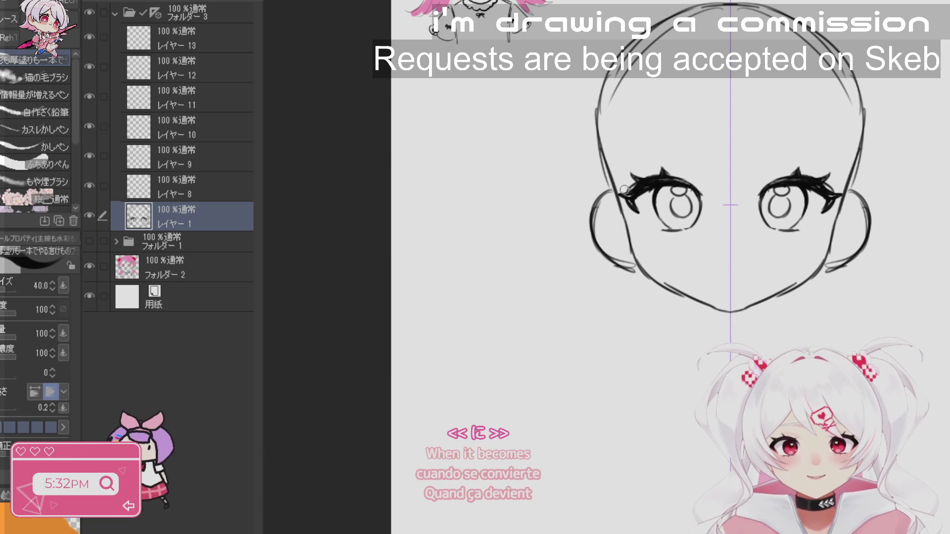
- Trace the left cheek line and hatch blush strokes onto both cheeks
drag(631, 266, 633, 235)
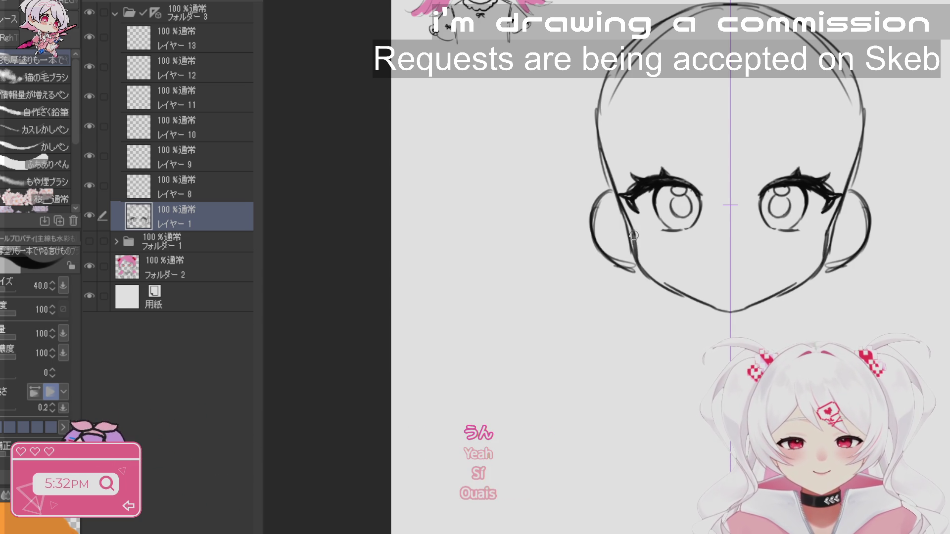
drag(868, 291, 757, 170)
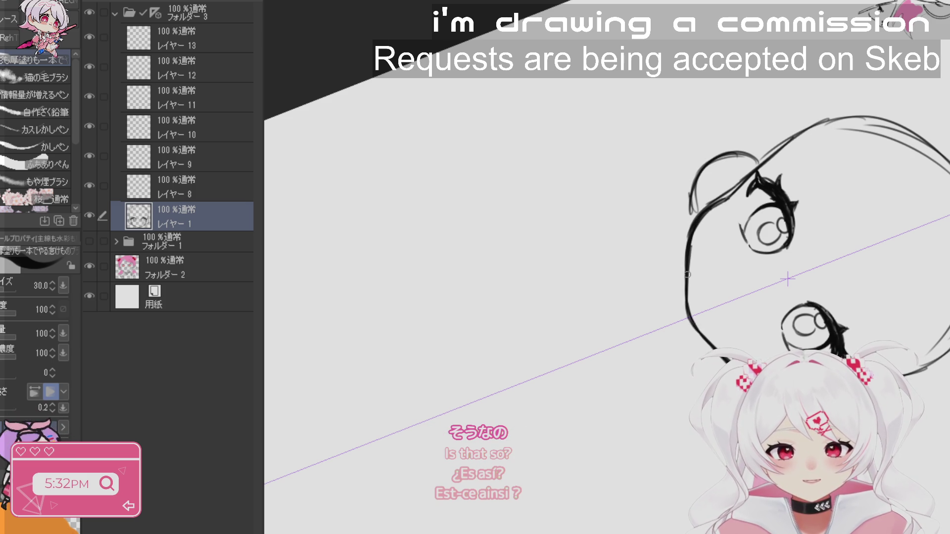
drag(767, 339, 830, 211)
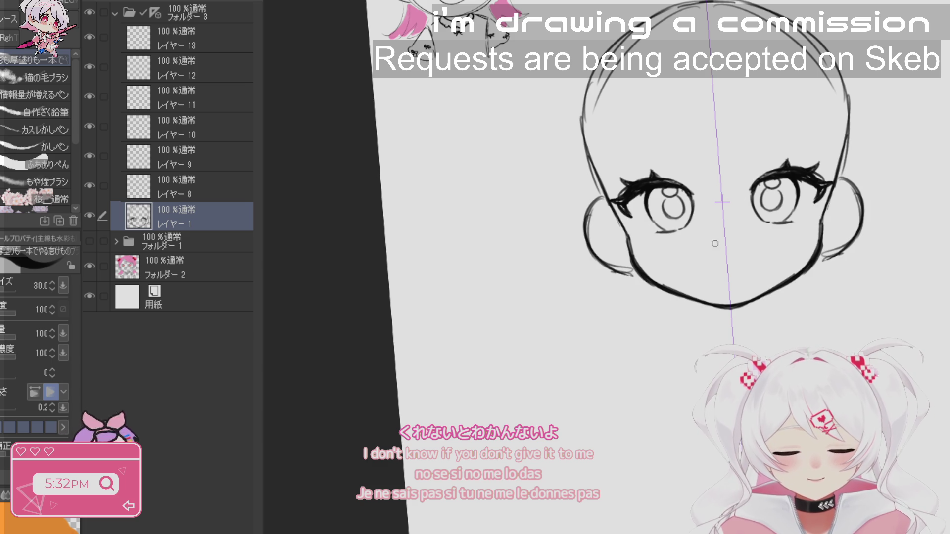
drag(649, 241, 647, 249)
drag(657, 241, 656, 249)
drag(795, 229, 794, 238)
drag(802, 229, 802, 238)
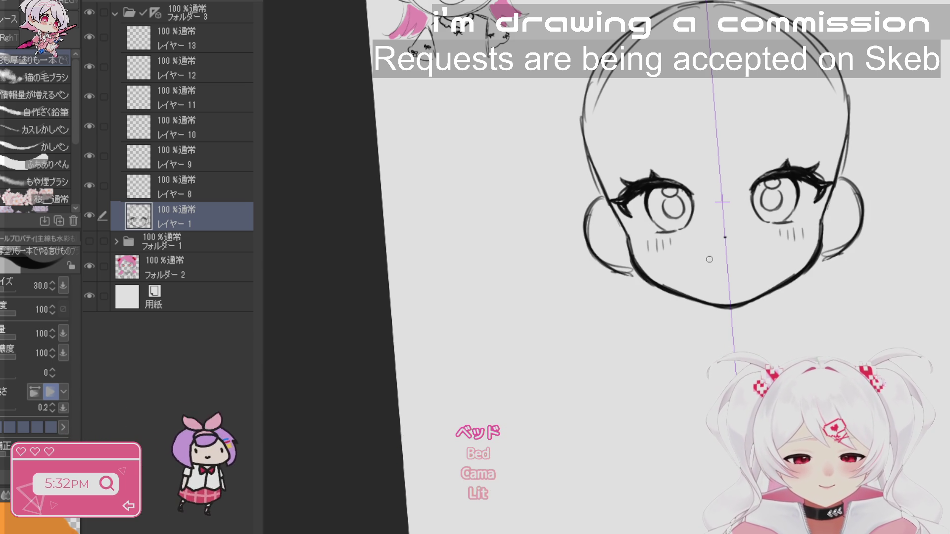
- Draw a small mouth under the nose, then reset the view upright
mouse_move(708, 261)
mouse_down()
mouse_move(747, 259)
mouse_move(747, 274)
mouse_move(762, 232)
mouse_up()
key(r)
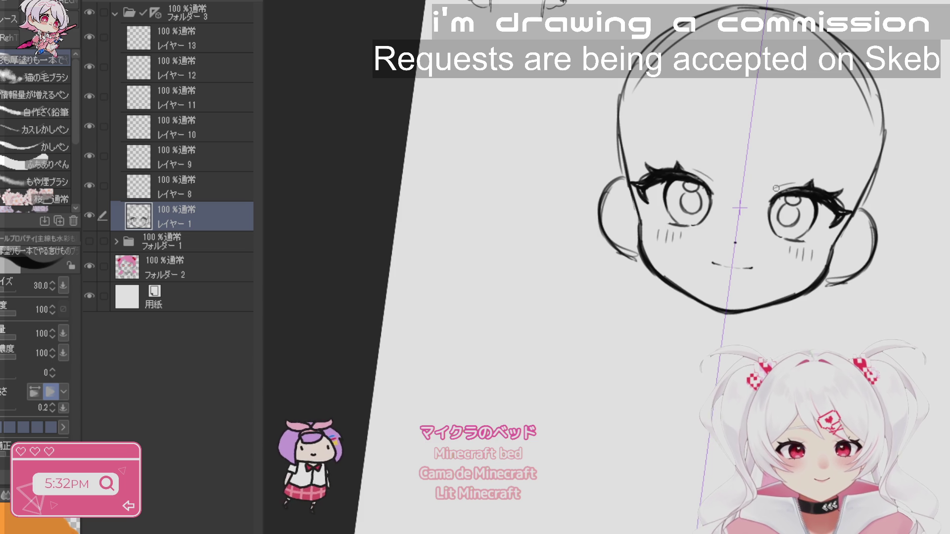
key(r)
drag(776, 188, 735, 257)
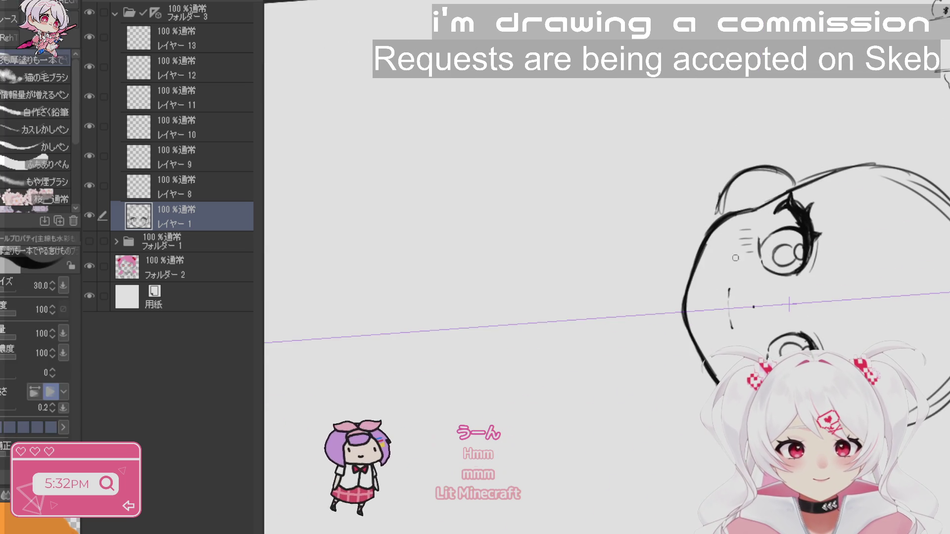
key(j)
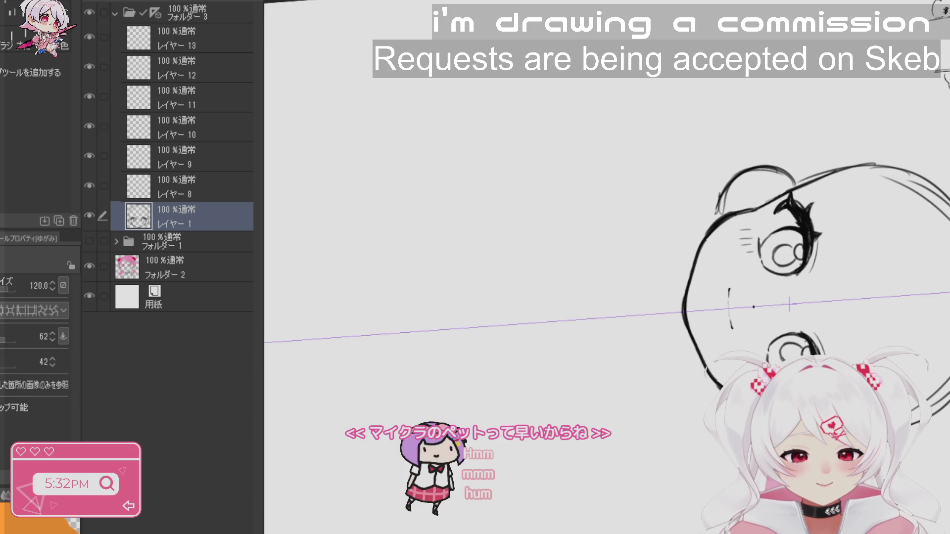
key(ctrl+0)
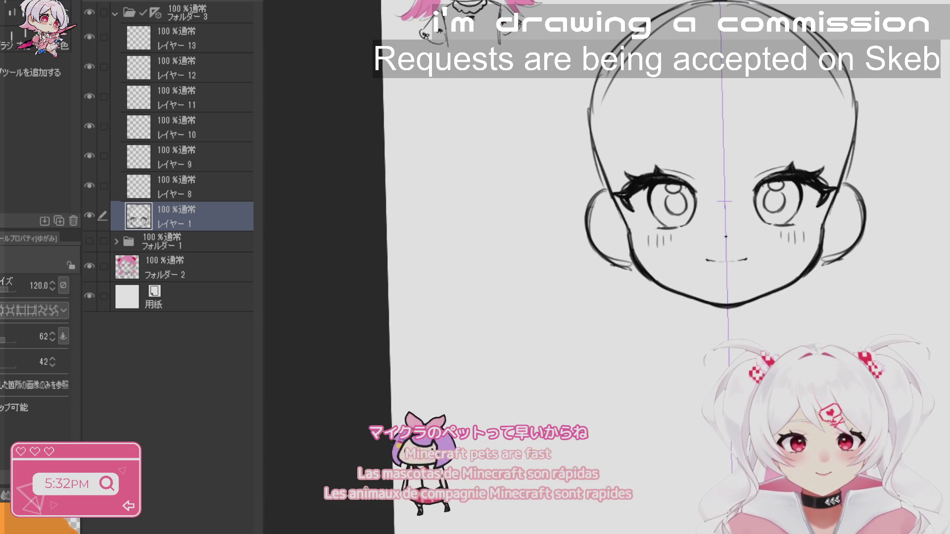
scroll(612, 233, up, 3)
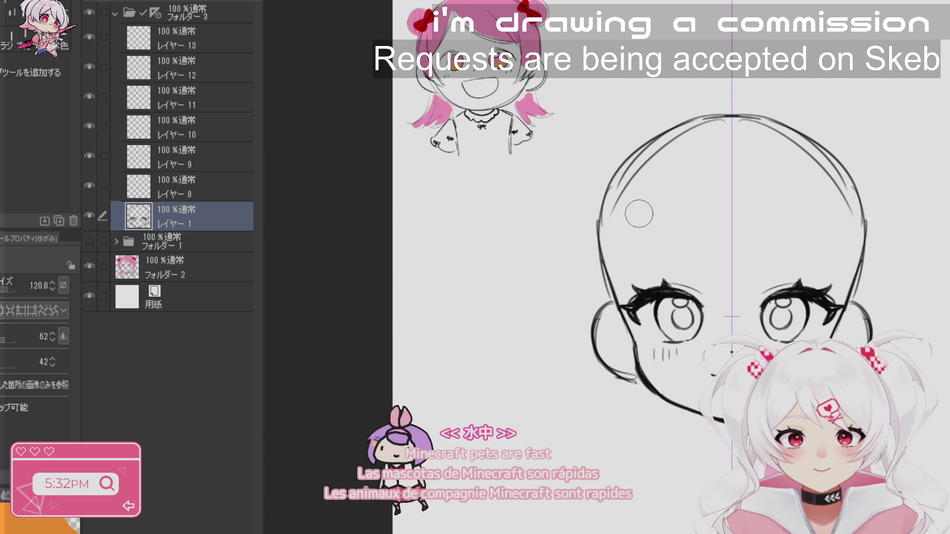
- Erase the guide lines on top of the head and sketch the first bangs strands from the centre part
drag(612, 232, 711, 165)
drag(764, 85, 780, 123)
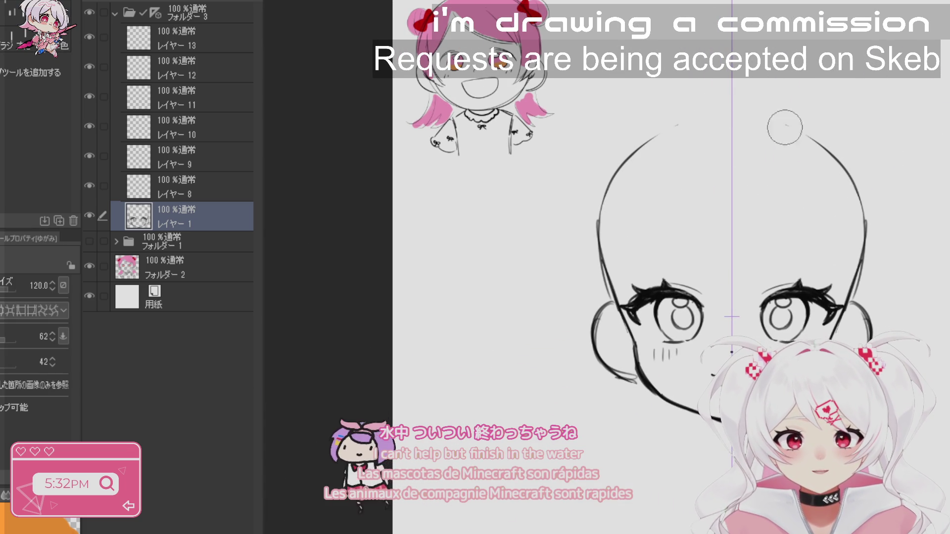
key(p)
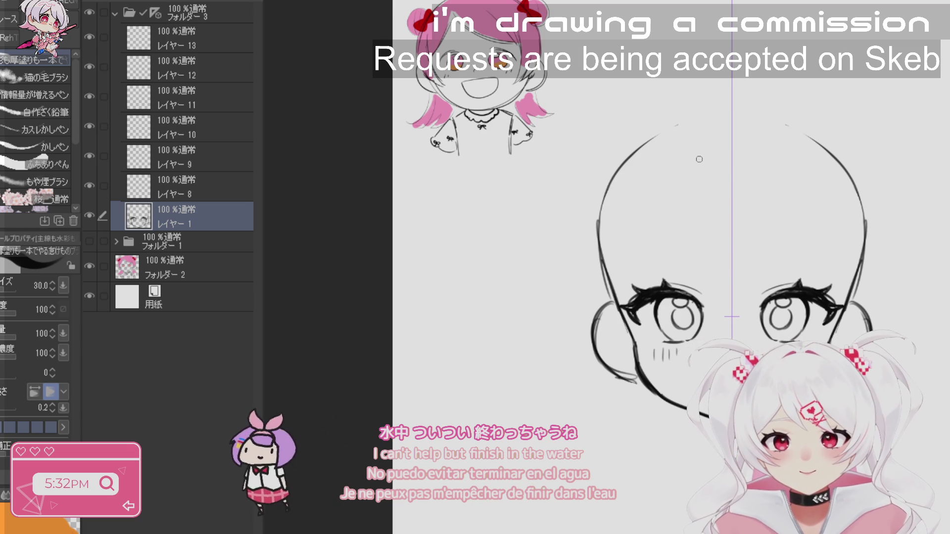
drag(692, 168, 751, 283)
drag(690, 195, 770, 293)
mouse_move(765, 181)
mouse_down()
mouse_move(782, 275)
mouse_move(781, 237)
mouse_move(819, 290)
mouse_up()
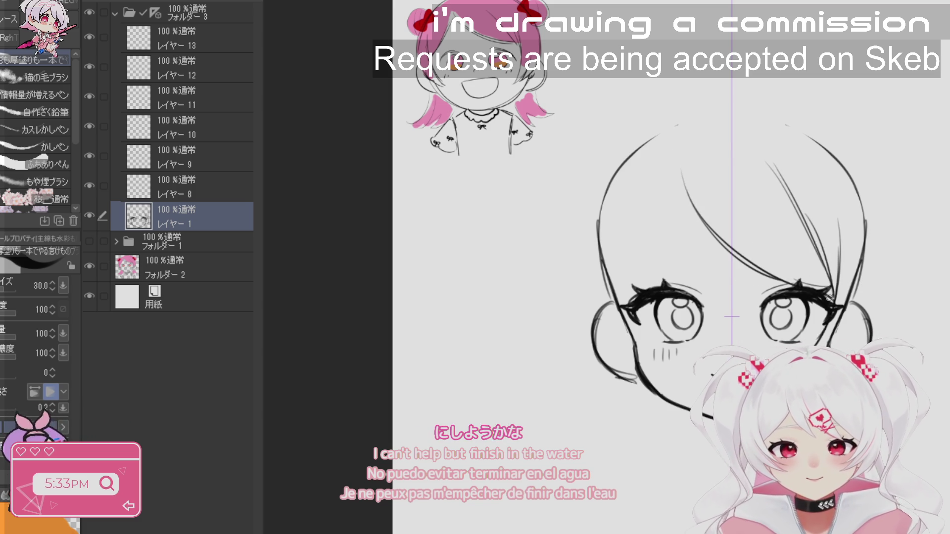
- Redraw the left bangs strands toward the left eye, undoing the strokes that looked wrong
drag(829, 297, 839, 283)
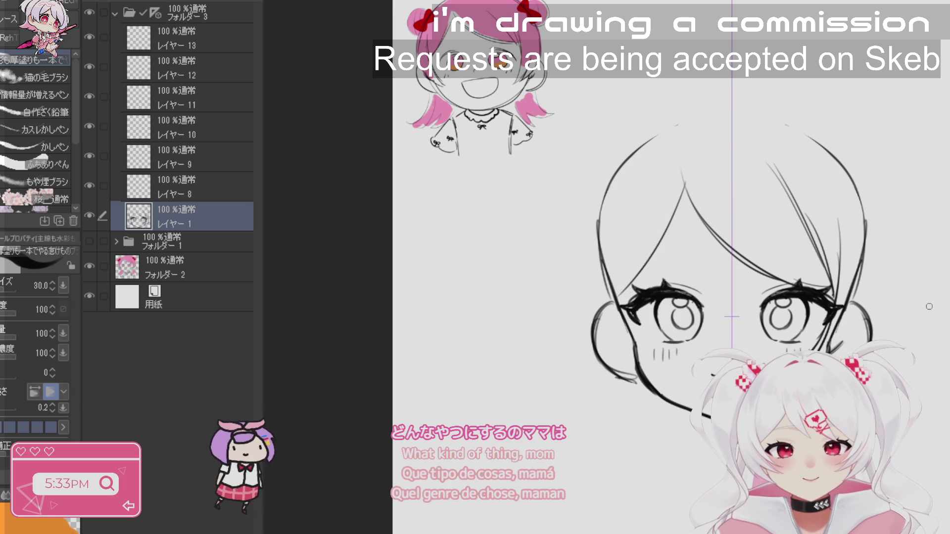
key(ctrl+z)
key(ctrl+z)
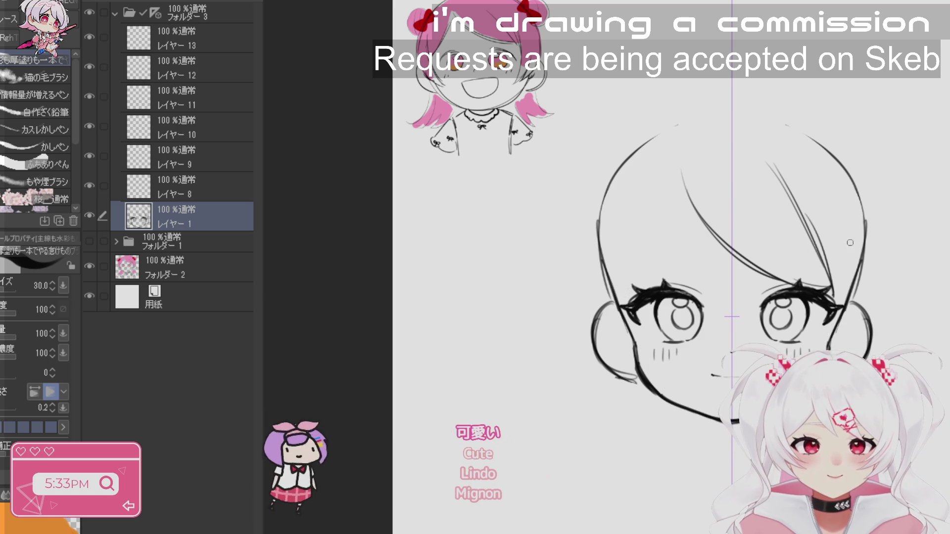
drag(688, 192, 631, 282)
- Add parallel strands, a hair-pin shape and a diagonal strand to the right bangs
key(ctrl+z)
drag(682, 213, 628, 286)
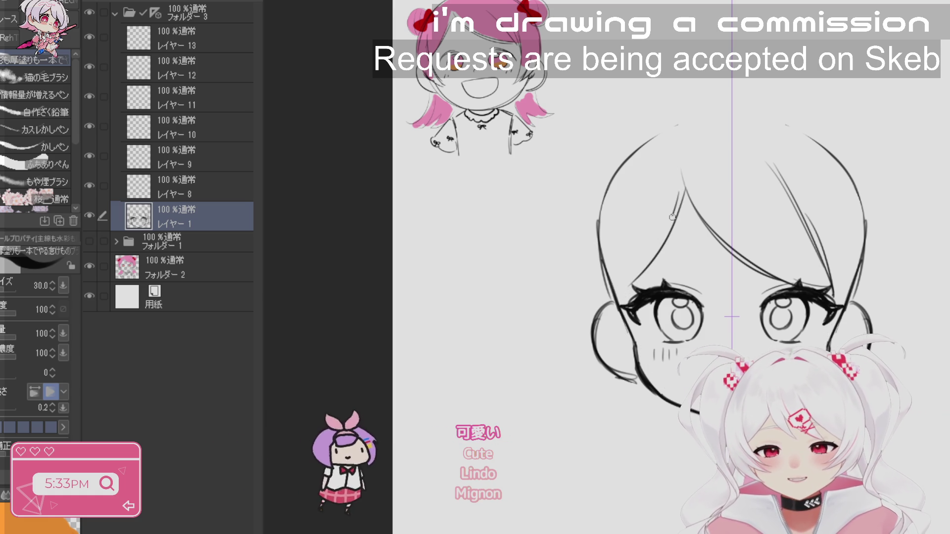
drag(678, 193, 620, 292)
mouse_move(761, 271)
mouse_down()
mouse_move(803, 238)
mouse_move(817, 248)
mouse_up()
key(ctrl+z)
key(ctrl+z)
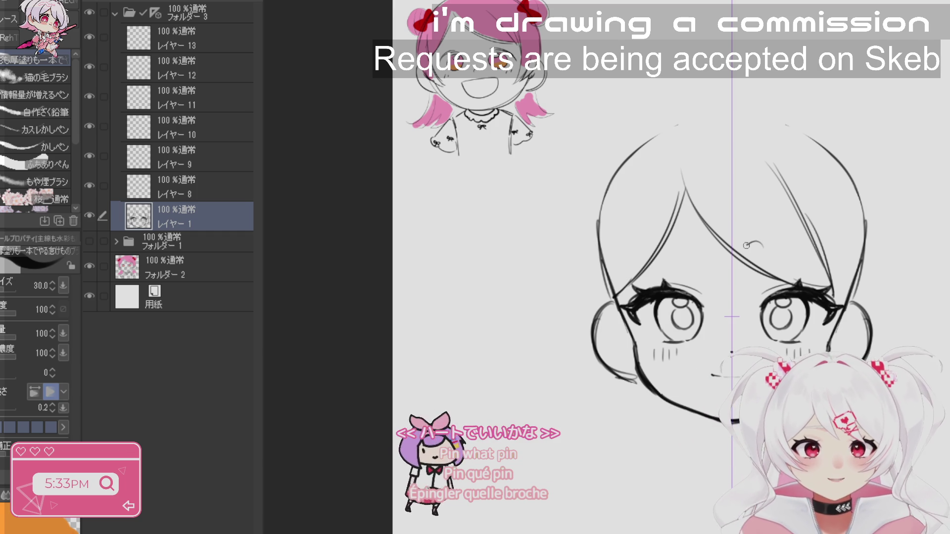
key(ctrl+z)
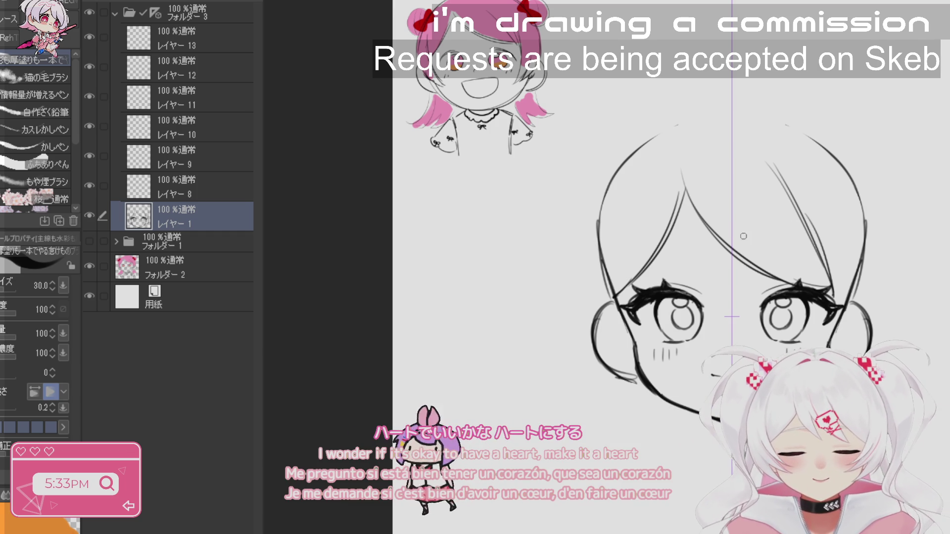
mouse_move(746, 227)
mouse_down()
mouse_move(798, 213)
mouse_move(801, 237)
mouse_move(775, 273)
mouse_move(771, 241)
mouse_move(753, 243)
mouse_up()
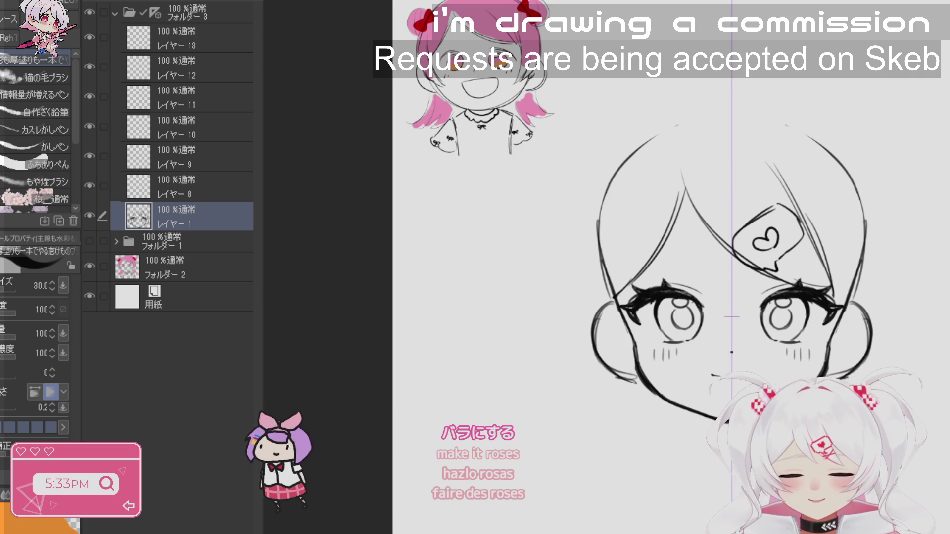
mouse_move(777, 282)
mouse_down()
mouse_move(834, 259)
mouse_move(801, 288)
mouse_up()
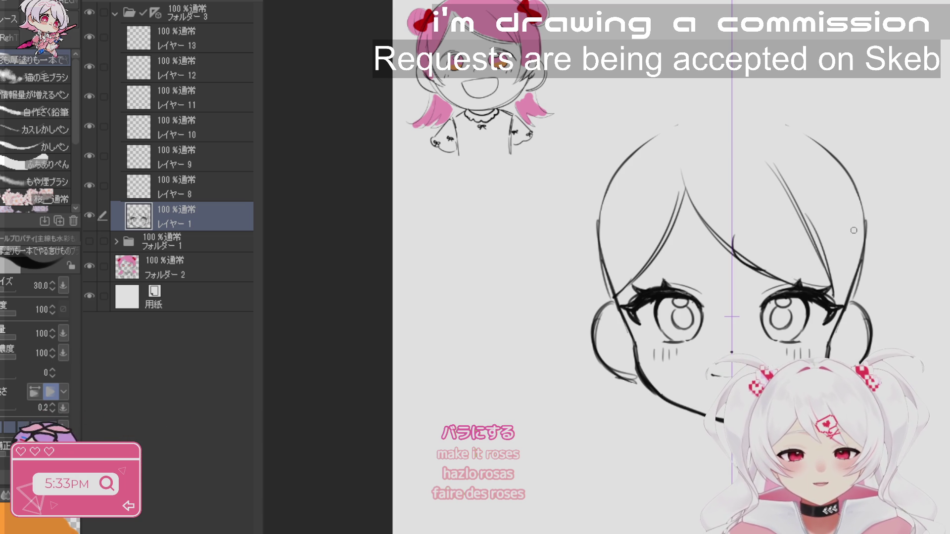
scroll(76, 162, down, 5)
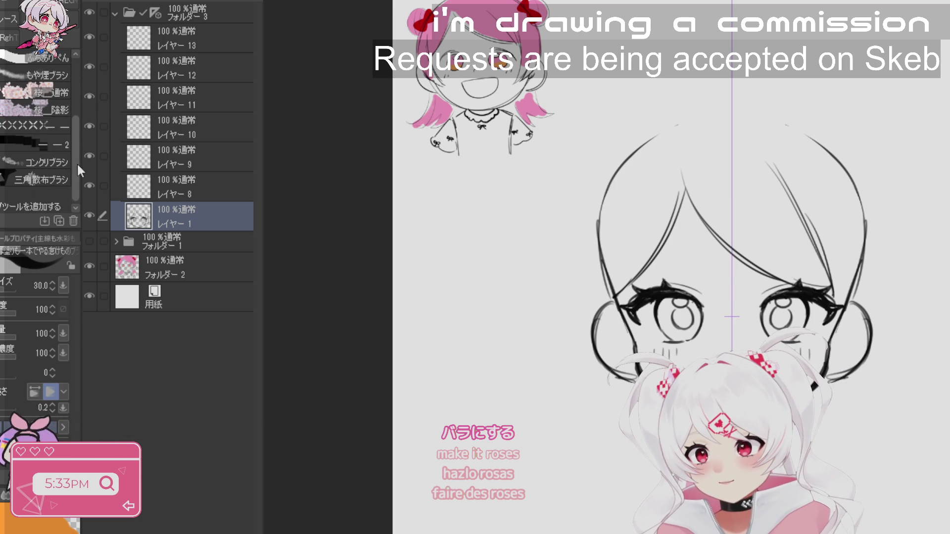
- Browse the Brush and Pen sub-tool groups and try the モヤ02 brush
key(g)
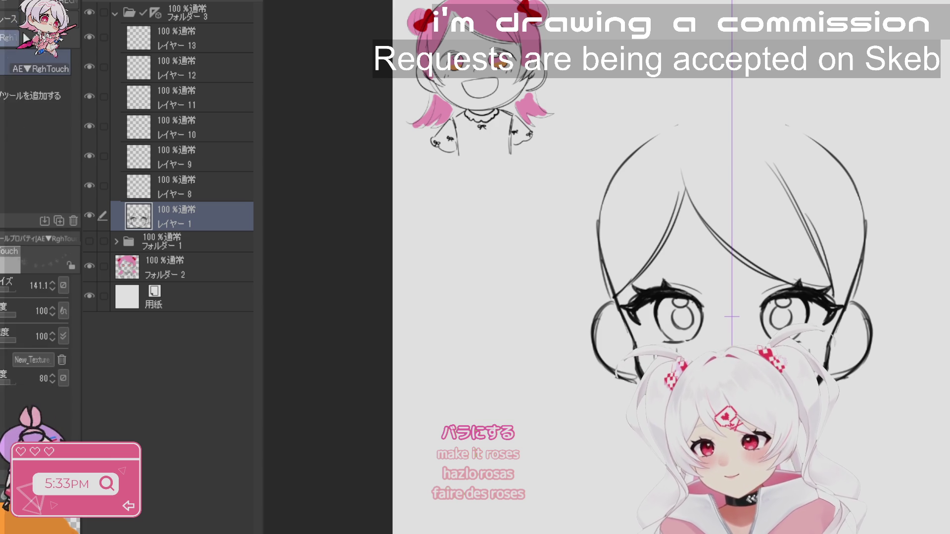
key(b)
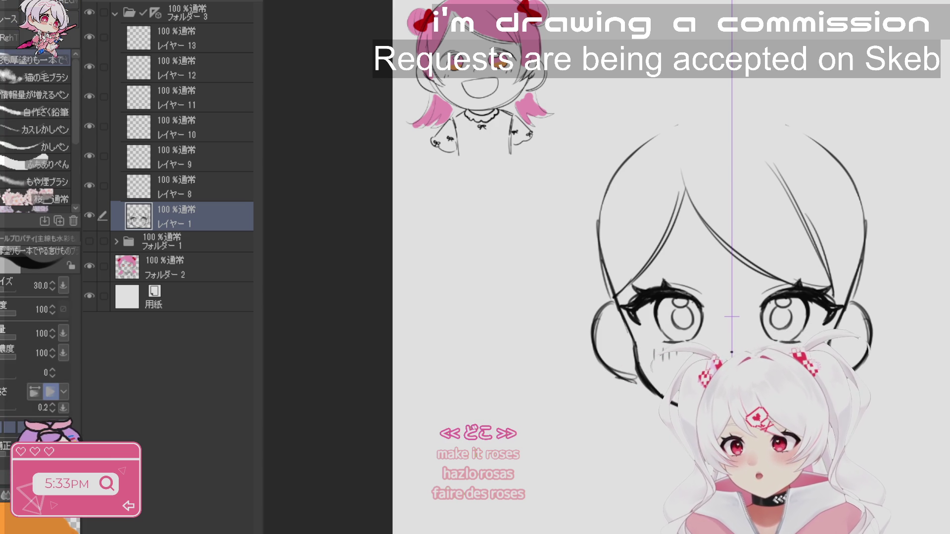
drag(74, 81, 75, 180)
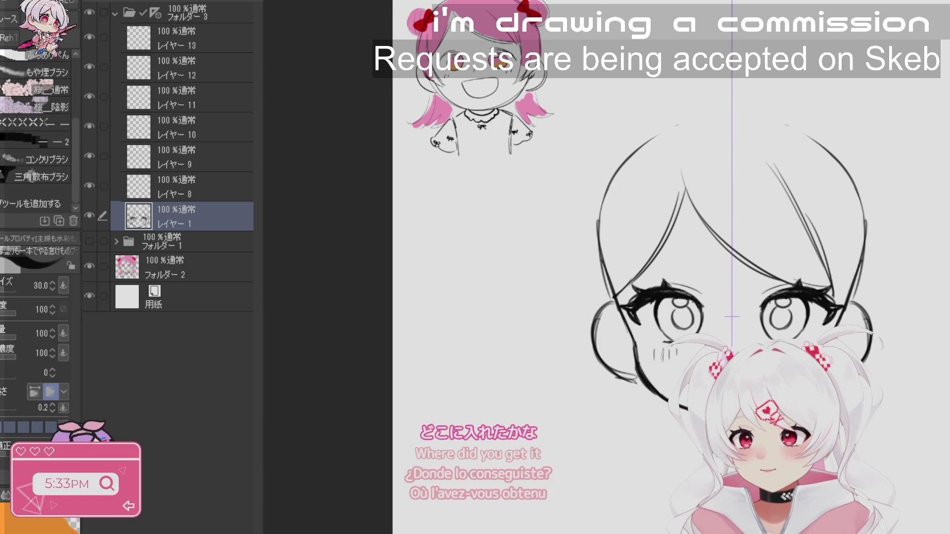
key(p)
drag(76, 60, 76, 218)
key(b)
scroll(74, 106, up, 3)
click(54, 133)
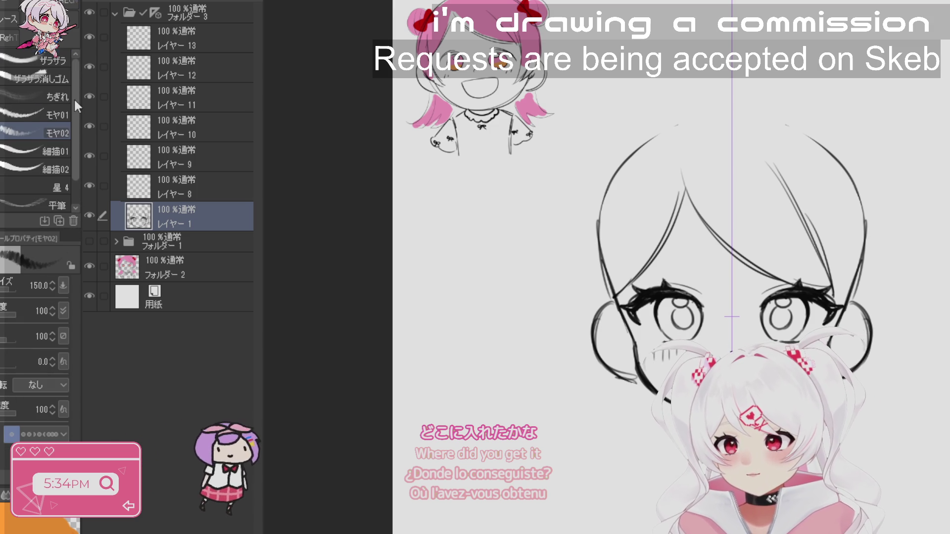
- Select the retro pixel-heart decoration pen, with the canvas view tilted about 30° clockwise
key(p)
drag(75, 114, 79, 177)
click(27, 127)
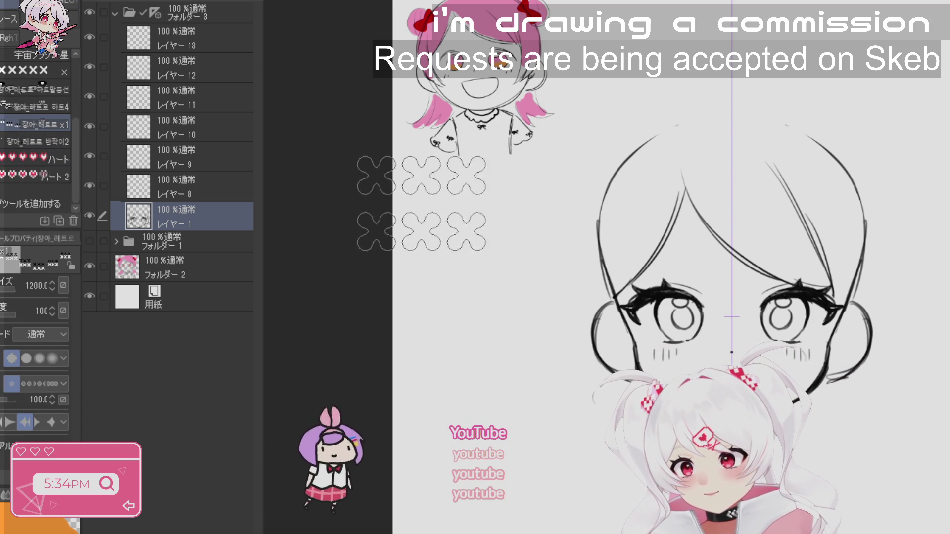
key(r)
drag(910, 257, 921, 434)
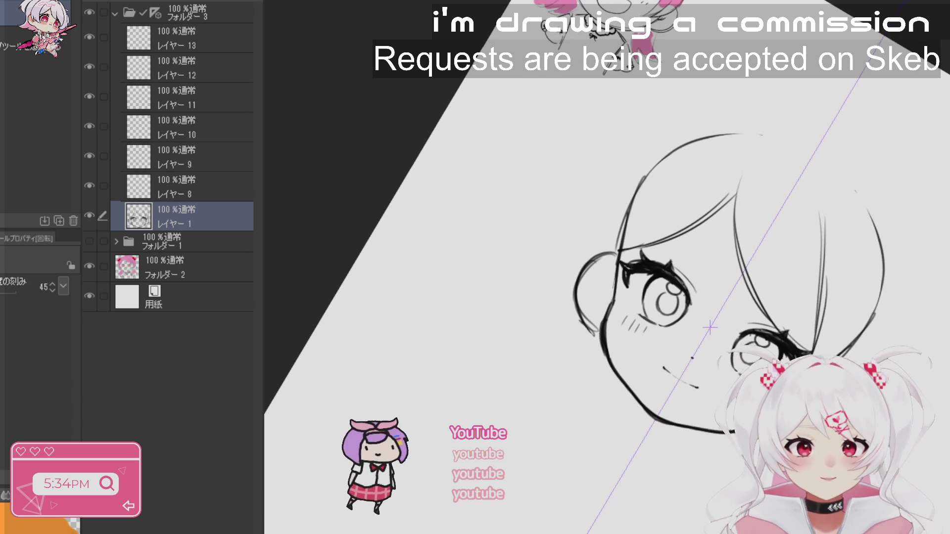
key(p)
click(35, 186)
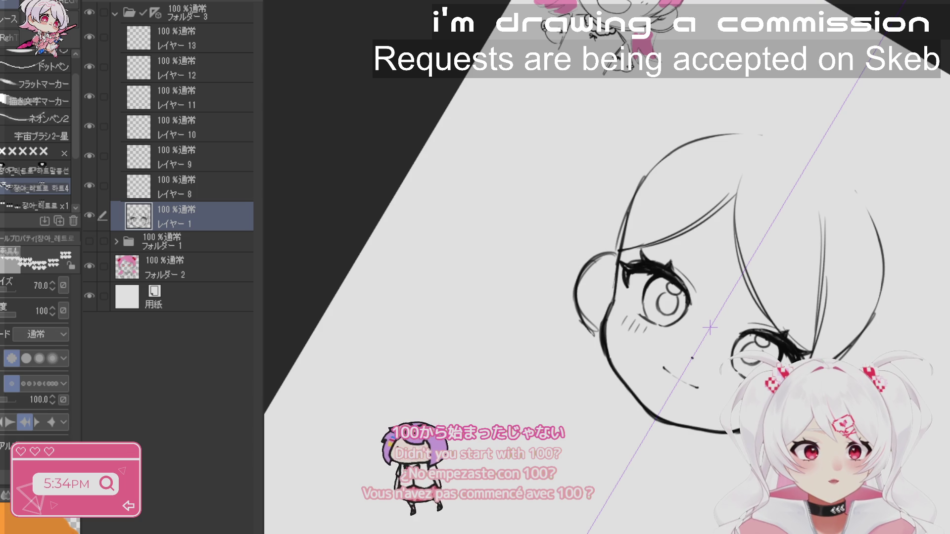
- Stamp a trial row of pink pixel hearts, undo it, and tilt the canvas clockwise
drag(778, 304, 795, 270)
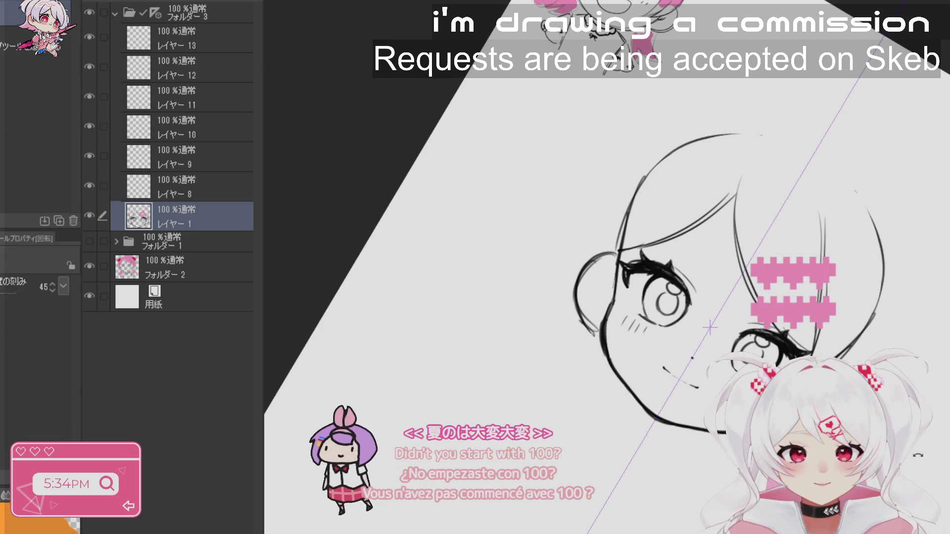
key(ctrl+z)
click(784, 247)
drag(785, 248, 767, 228)
key(p)
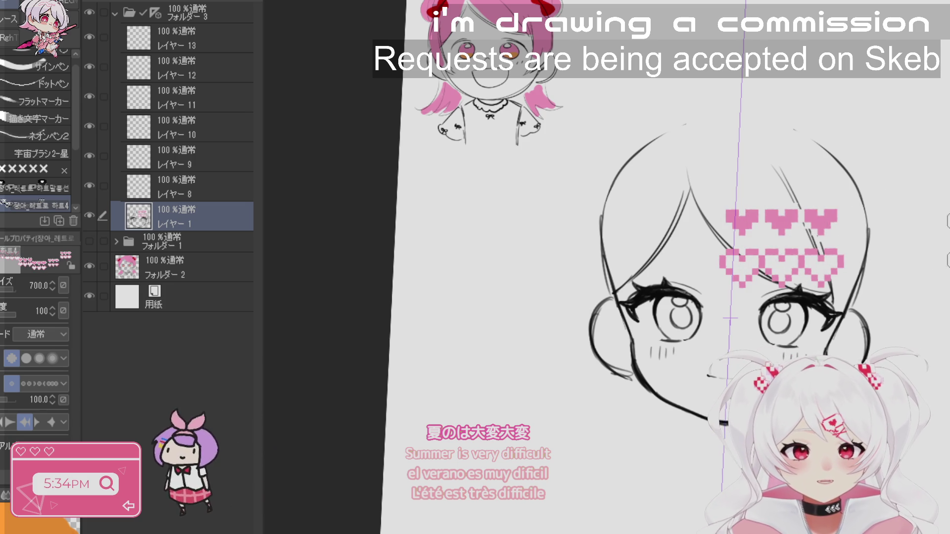
key(r)
drag(782, 248, 907, 250)
- Undo, redo and undo the upper row of pixel hearts again while rotating the view
key(m)
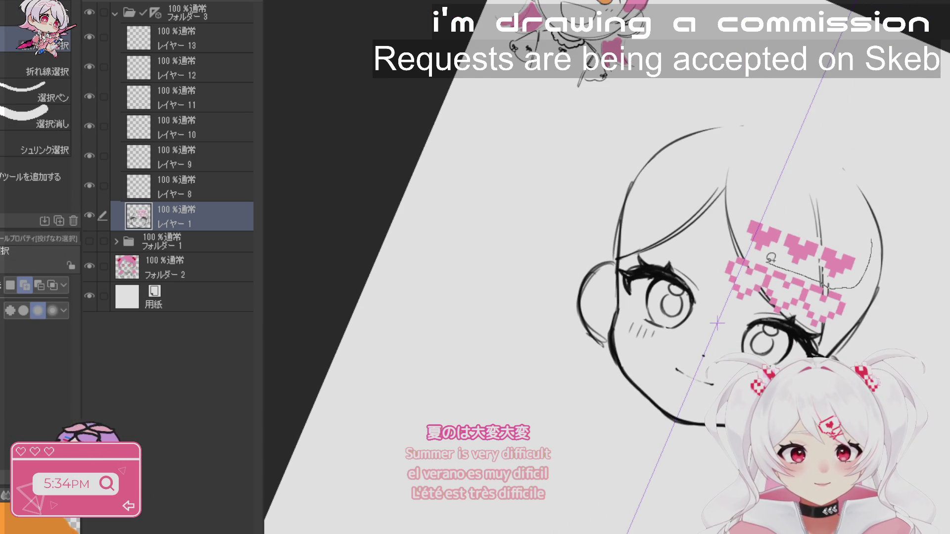
key(p)
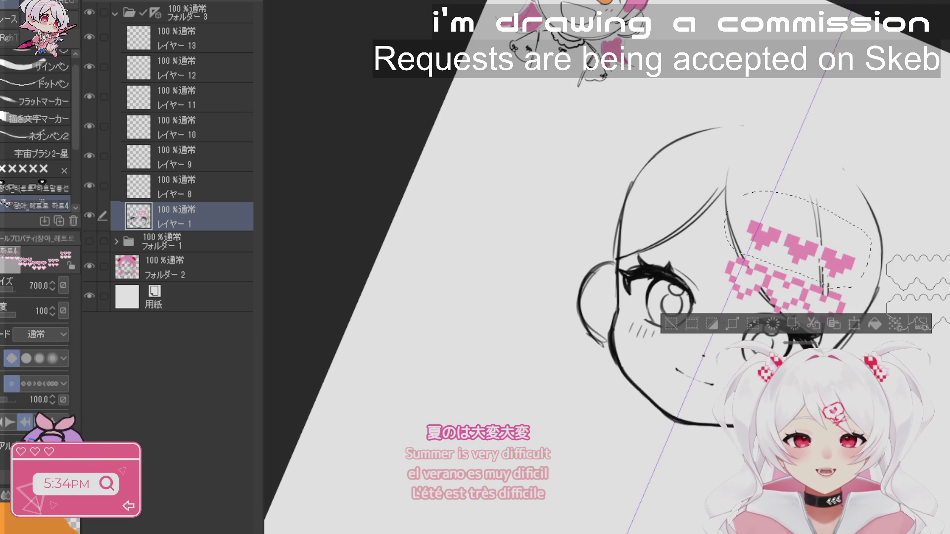
key(ctrl+z)
key(ctrl+z)
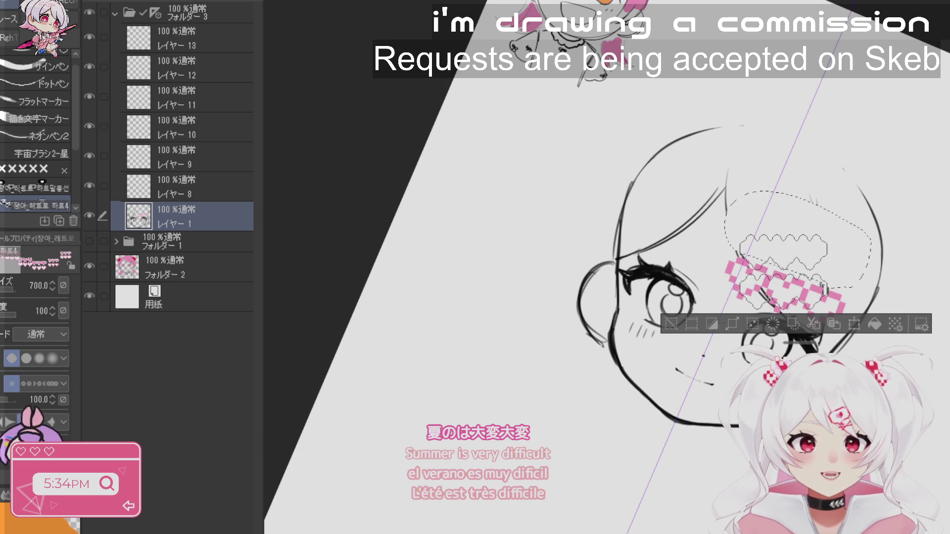
drag(660, 381, 911, 326)
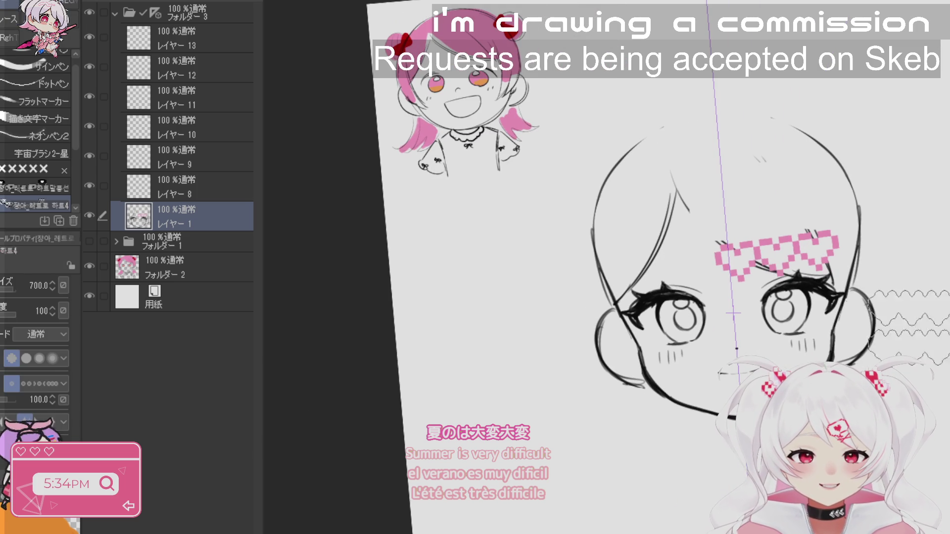
key(ctrl+y)
key(ctrl+y)
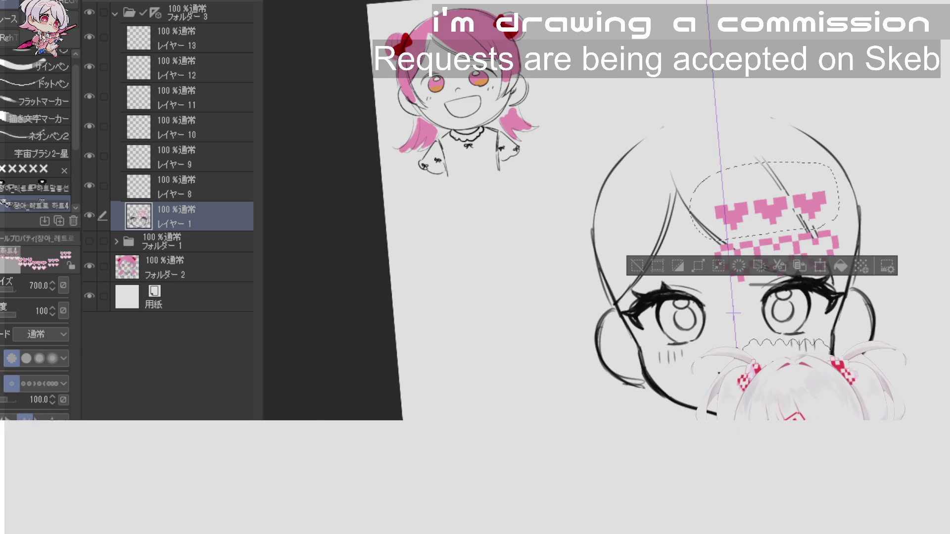
key(ctrl+z)
key(ctrl+z)
key(ctrl+z)
mouse_move(841, 148)
mouse_down()
mouse_move(861, 198)
mouse_move(861, 247)
mouse_up()
key(b)
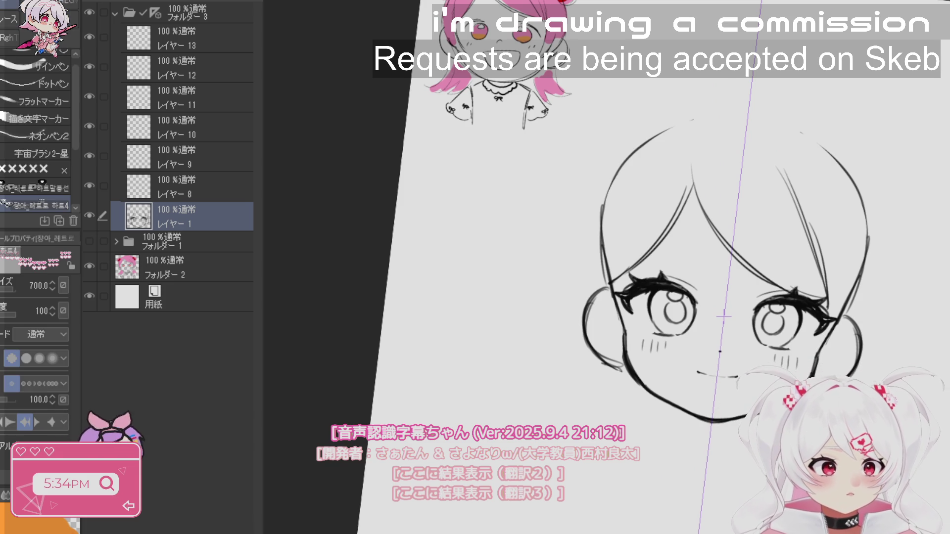
- Reset the canvas view to upright and return to the heart decoration brush
key(ctrl+at)
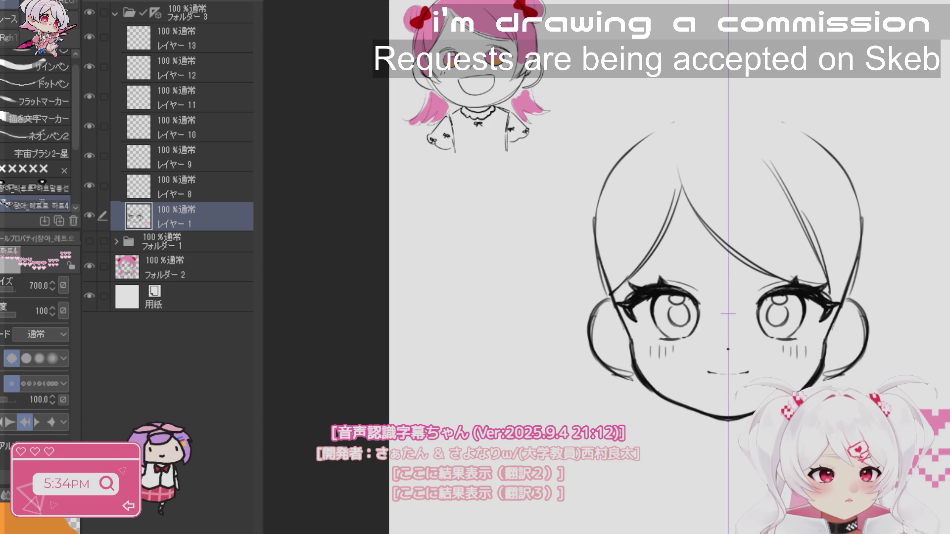
key(m)
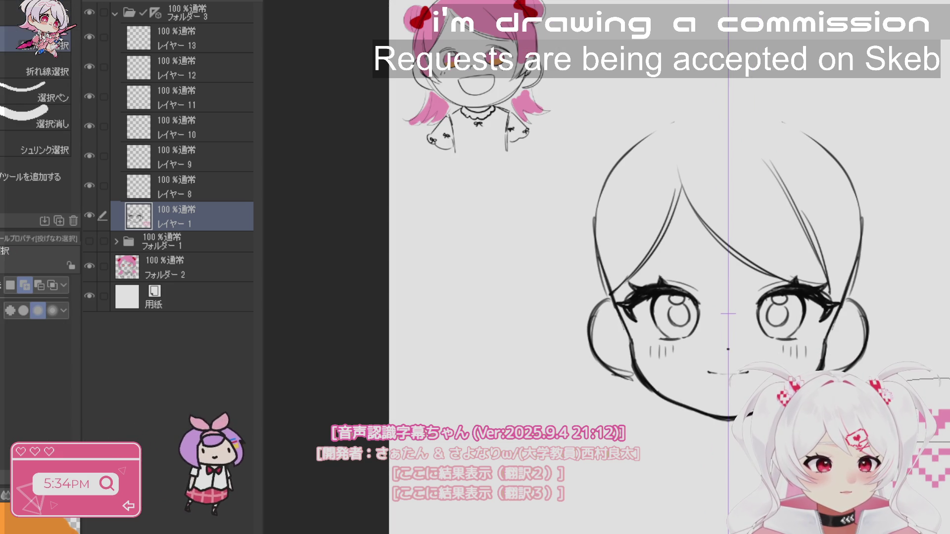
key(p)
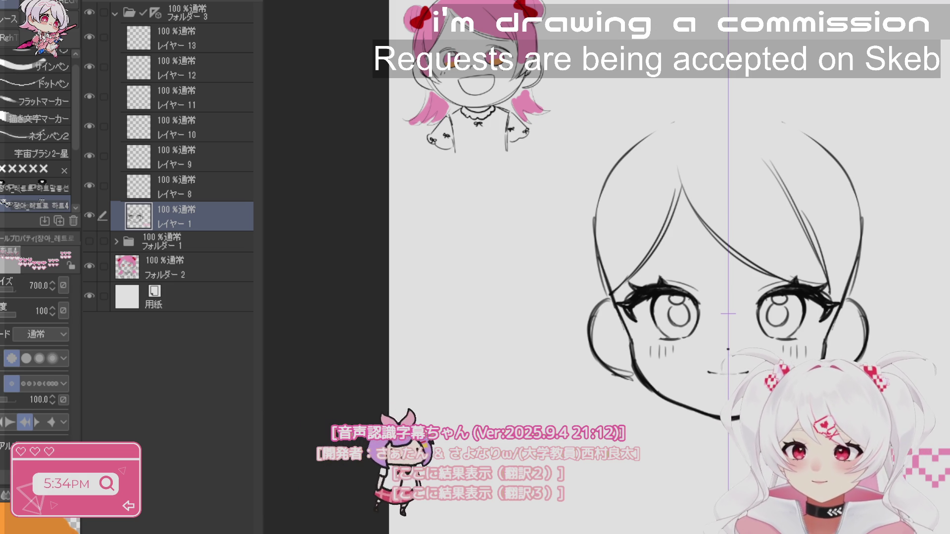
key(m)
key(b)
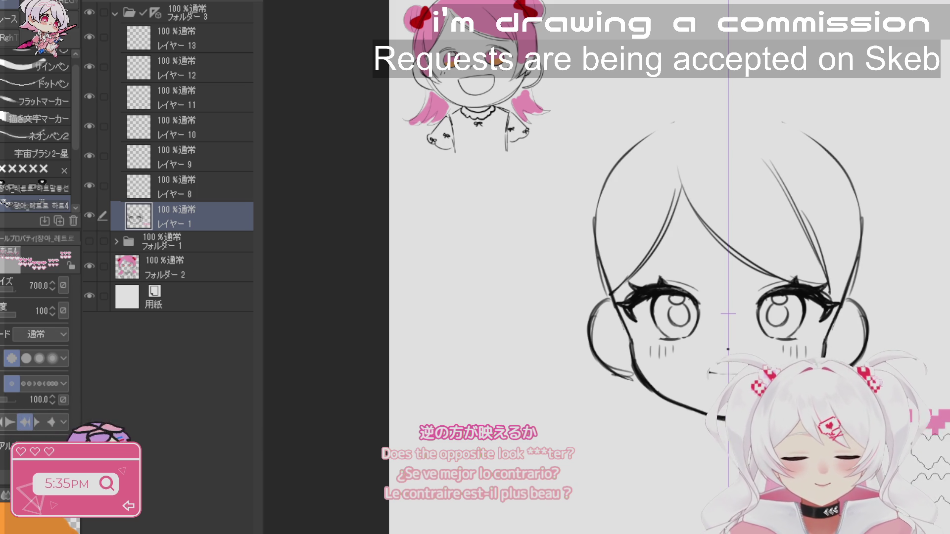
- Stamp a row of three pink pixel hearts across the right bangs
key(m)
key(p)
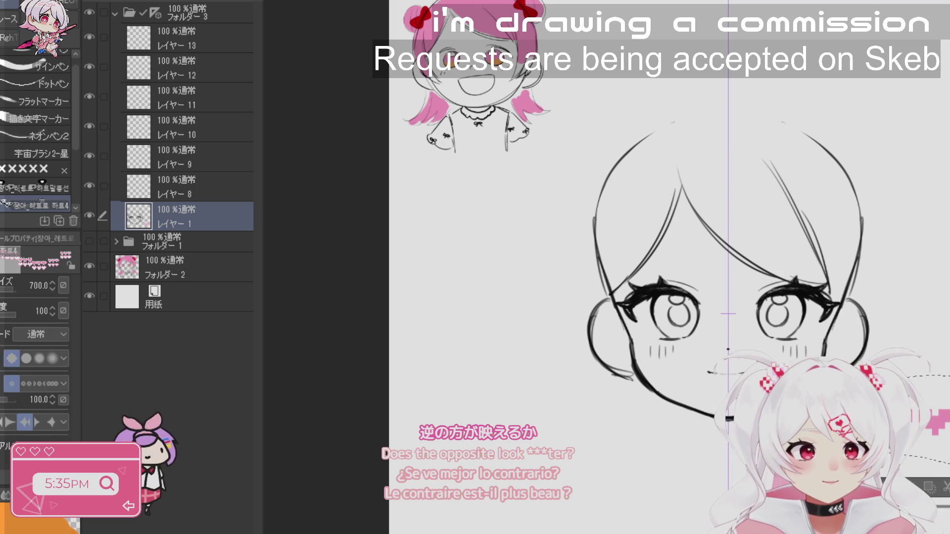
drag(733, 229, 809, 218)
- Rotate the hearts to -25.4° at 87% scale and move Layer 8 below Layer 1
key(ctrl+t)
mouse_move(879, 218)
mouse_down()
mouse_move(885, 186)
mouse_move(862, 148)
mouse_up()
drag(816, 217, 832, 227)
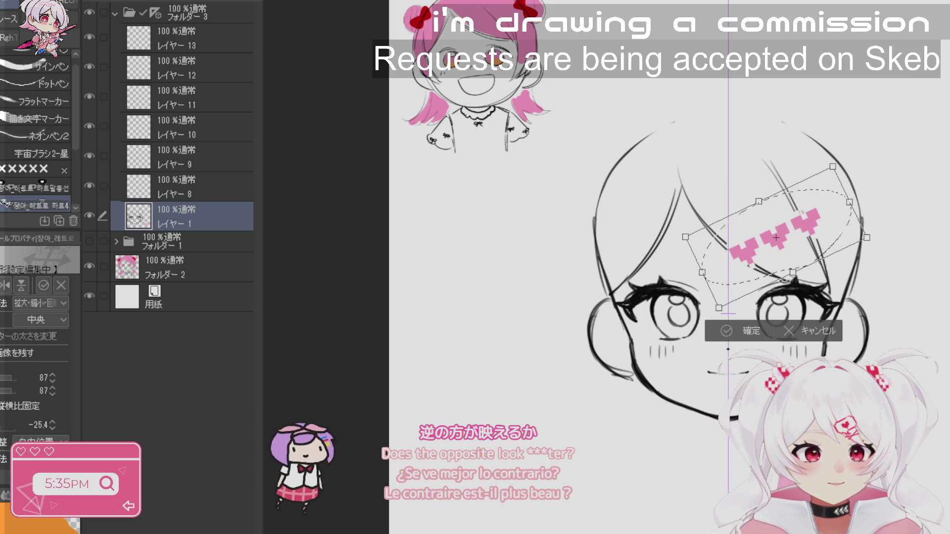
click(748, 331)
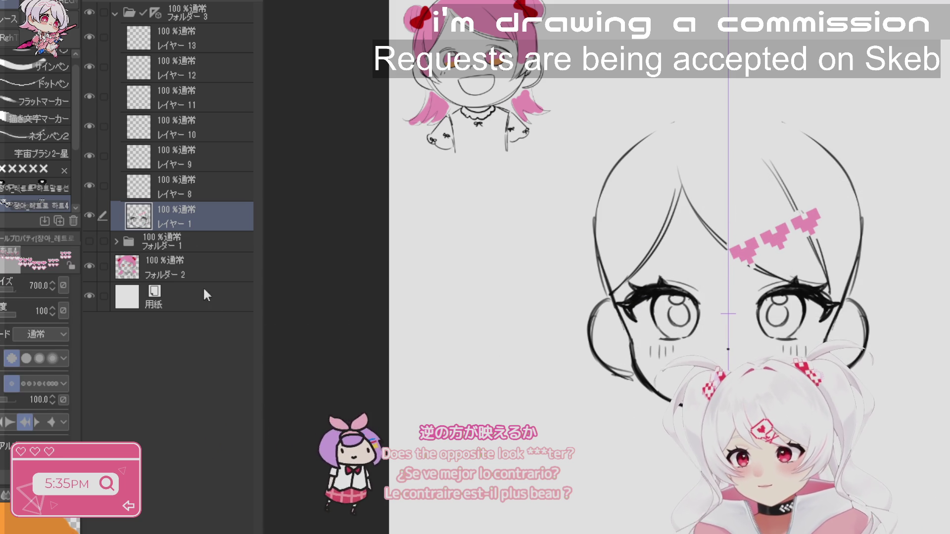
drag(201, 187, 206, 220)
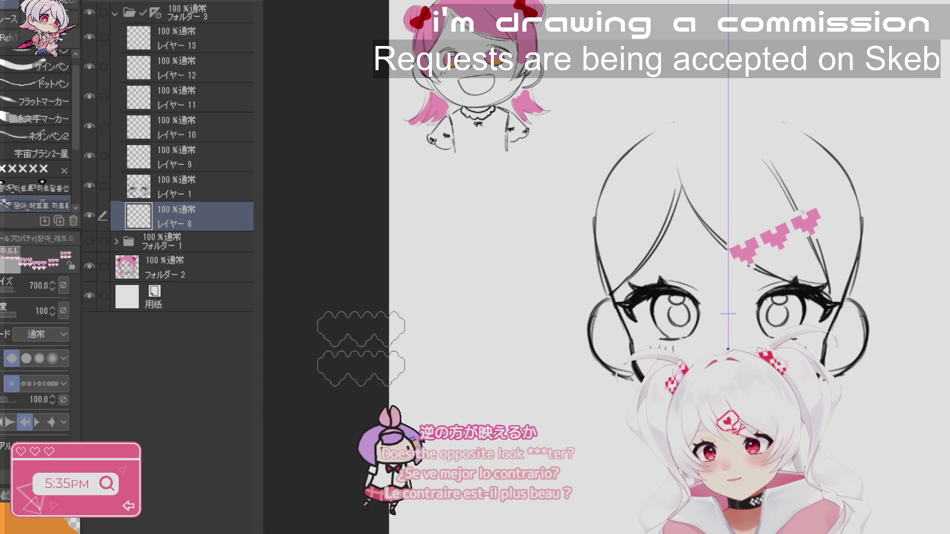
- Lasso-fill the bangs and the left side and top of the hair pink on Layer 8, then reselect Layer 1
key(g)
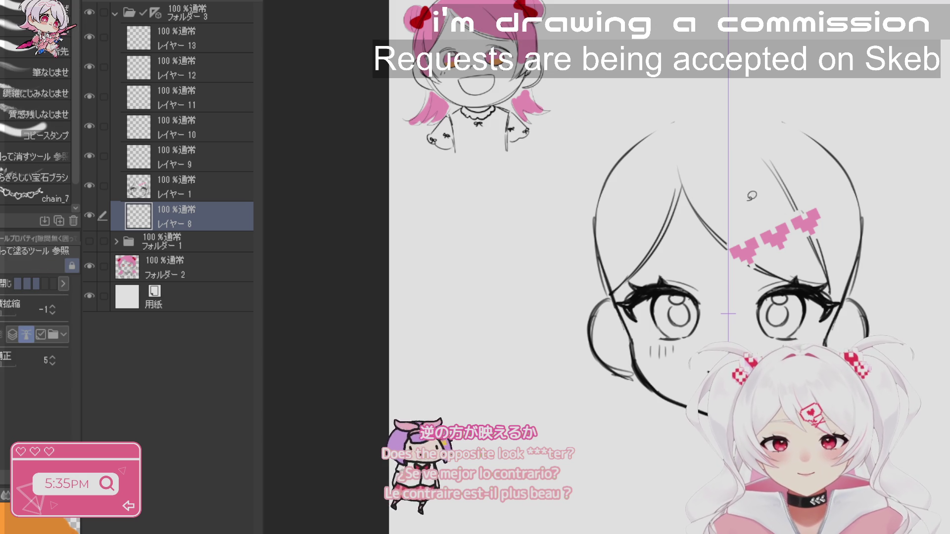
click(77, 2)
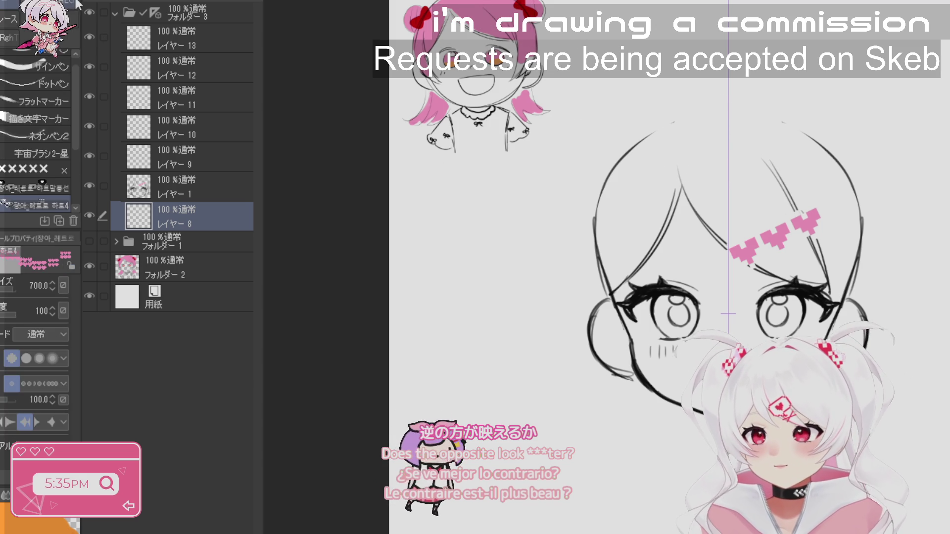
key(b)
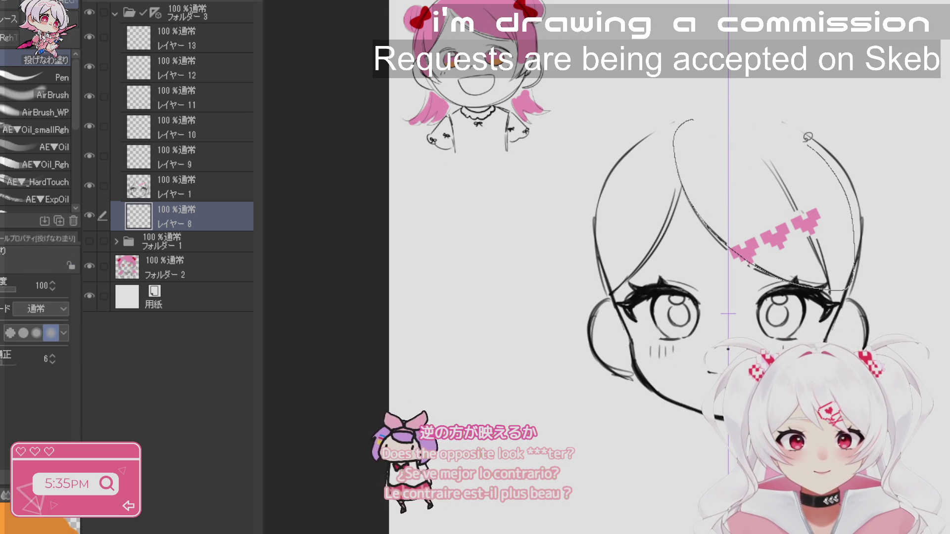
drag(808, 137, 722, 125)
mouse_move(772, 189)
mouse_down()
mouse_move(812, 257)
mouse_move(762, 213)
mouse_move(738, 218)
mouse_up()
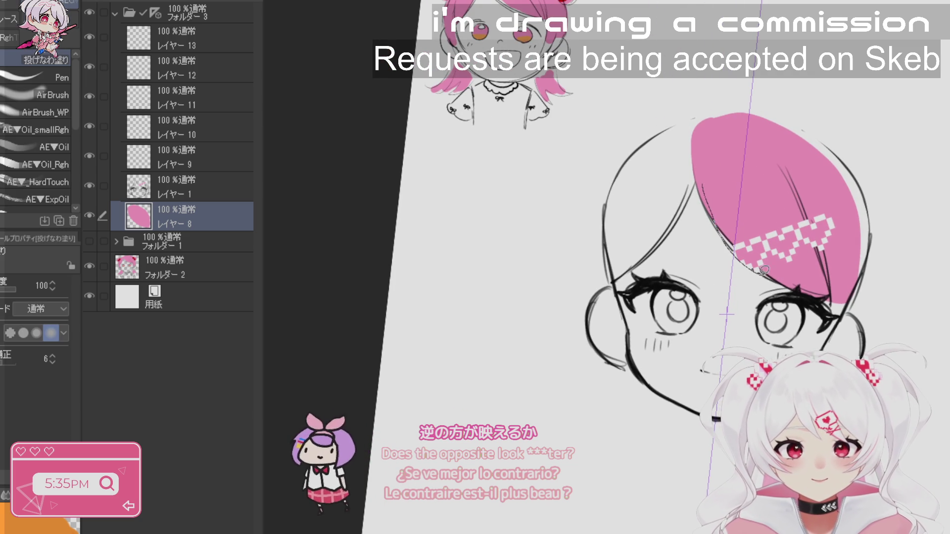
mouse_move(735, 127)
mouse_down()
mouse_move(698, 149)
mouse_move(661, 232)
mouse_move(616, 278)
mouse_move(762, 136)
mouse_up()
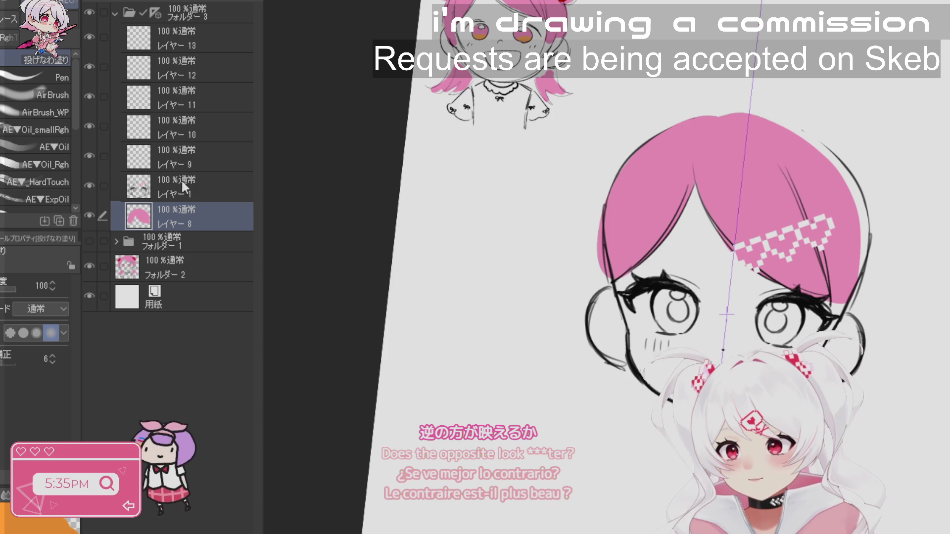
key(alt+bracketright)
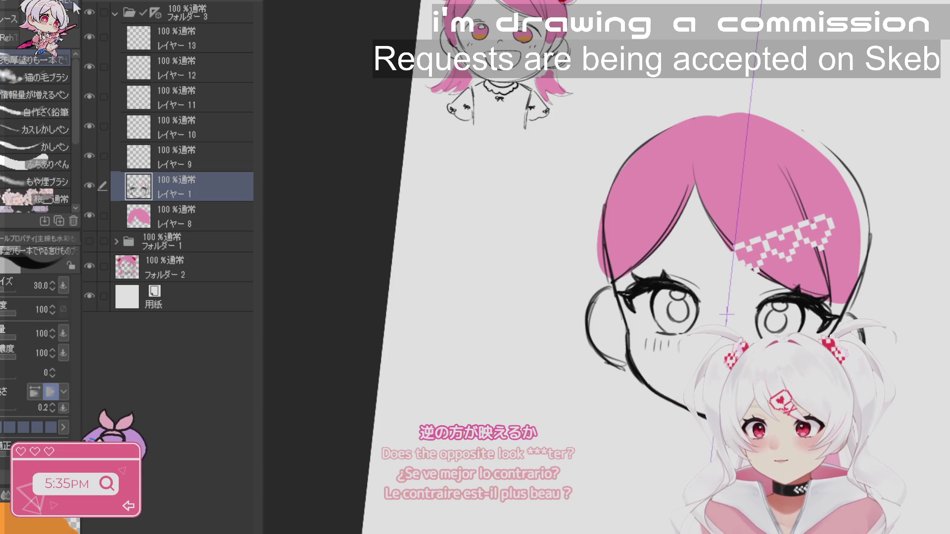
key(r)
key(p)
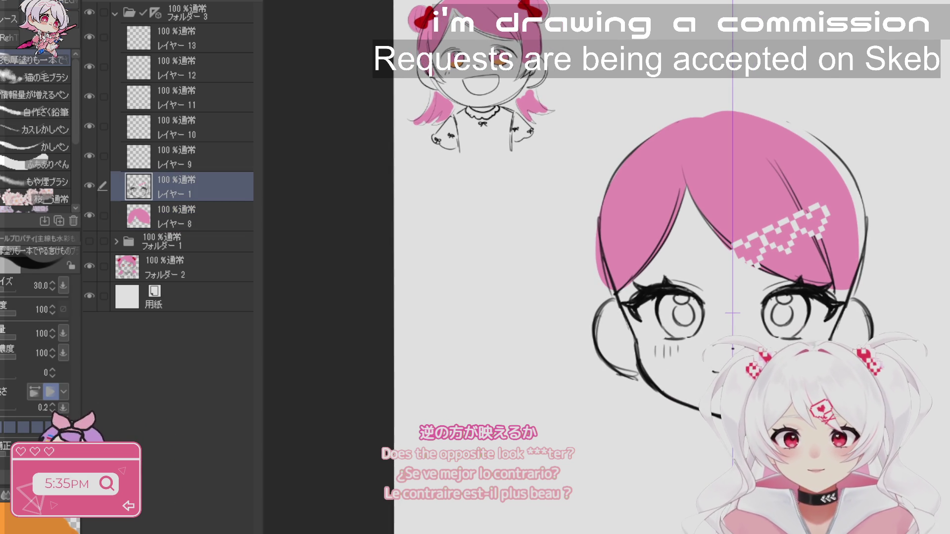
scroll(676, 126, down, 2)
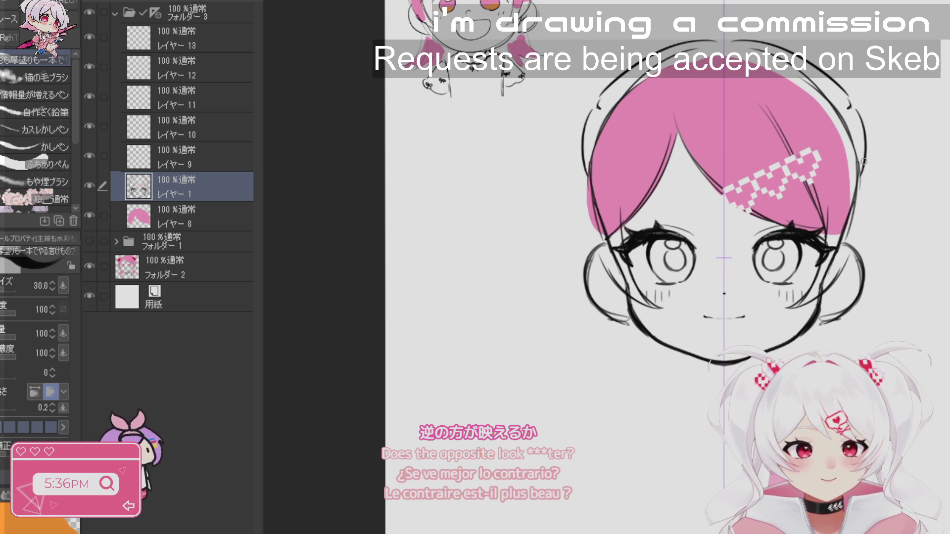
drag(869, 141, 851, 223)
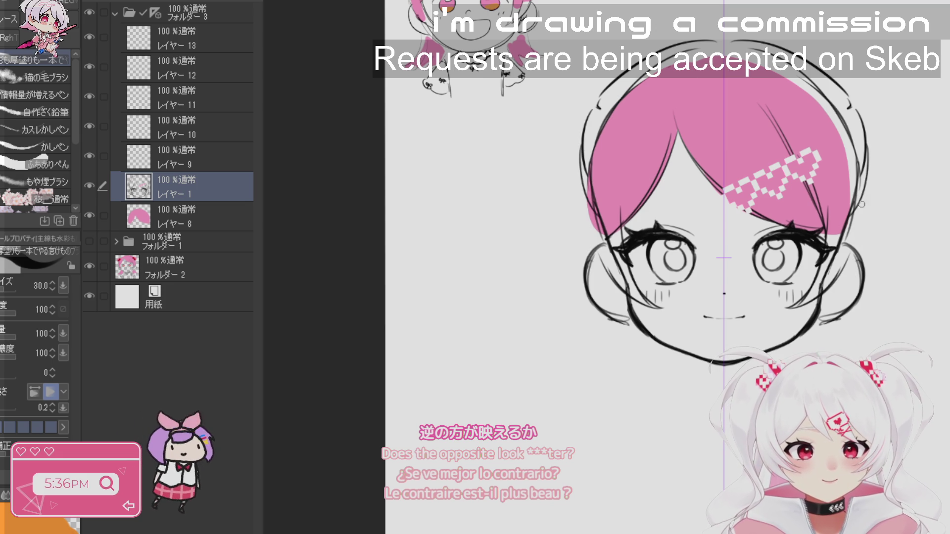
drag(865, 190, 863, 260)
drag(583, 183, 584, 263)
drag(582, 203, 583, 273)
mouse_move(578, 184)
mouse_down()
mouse_move(574, 346)
mouse_move(544, 376)
mouse_up()
drag(864, 297, 869, 346)
mouse_move(594, 362)
mouse_down()
mouse_move(570, 398)
mouse_move(627, 370)
mouse_up()
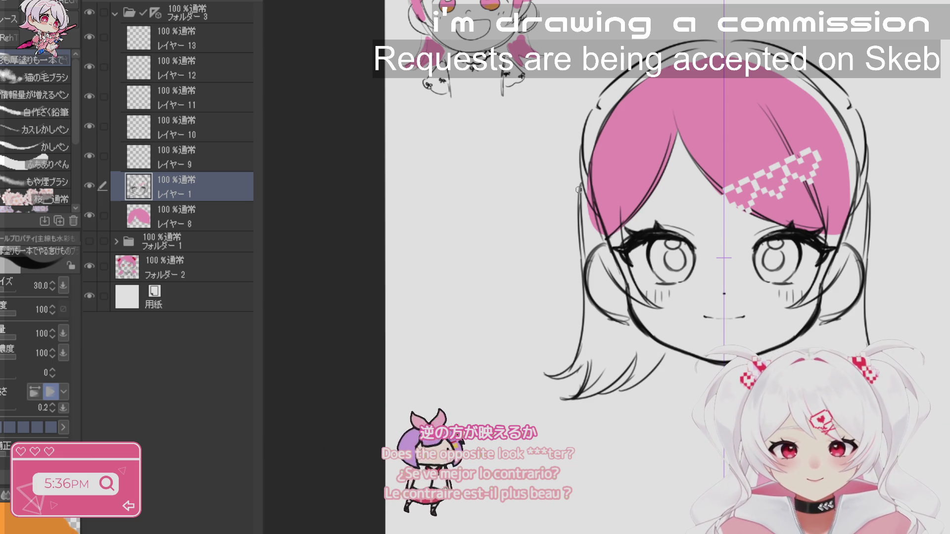
key(ctrl+z)
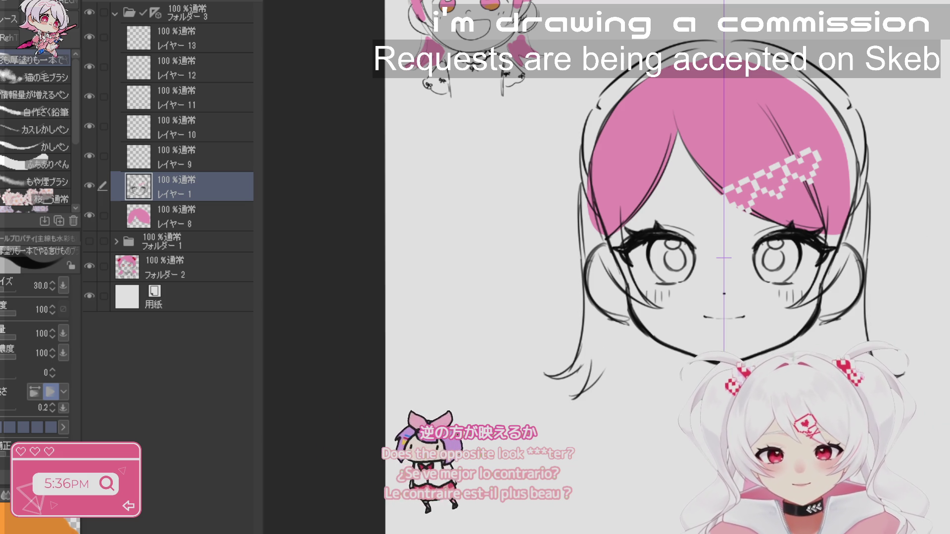
key(ctrl+z)
key(ctrl+y)
key(ctrl+y)
key(ctrl+y)
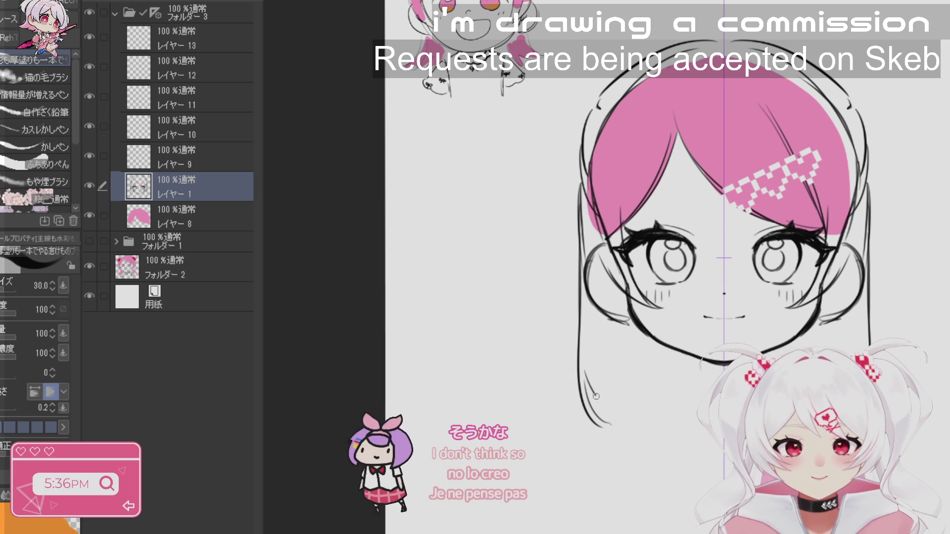
key(ctrl+z)
key(ctrl+z)
drag(578, 202, 562, 352)
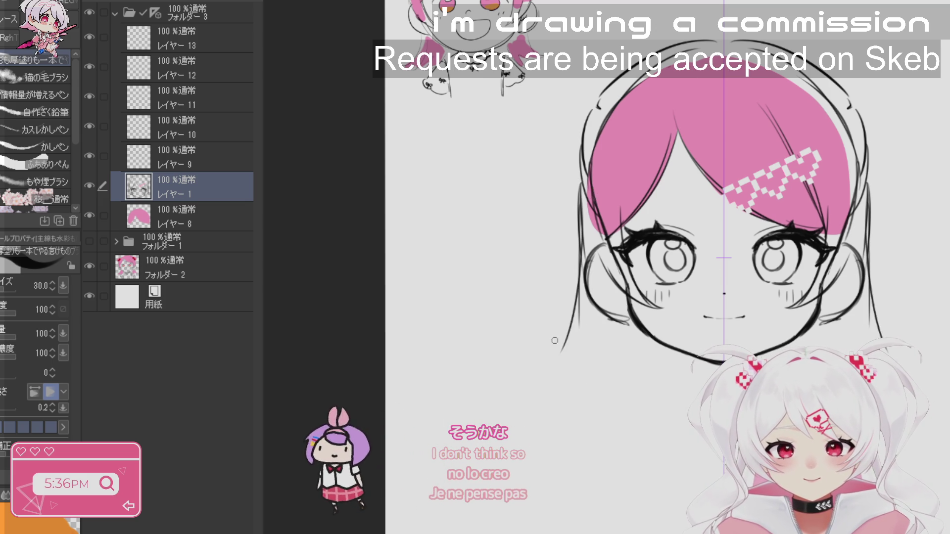
key(ctrl+z)
drag(584, 220, 545, 372)
drag(585, 268, 601, 396)
key(ctrl+z)
drag(583, 331, 618, 404)
drag(592, 366, 608, 406)
drag(590, 344, 643, 401)
mouse_move(632, 307)
mouse_down()
mouse_move(629, 380)
mouse_move(659, 401)
mouse_up()
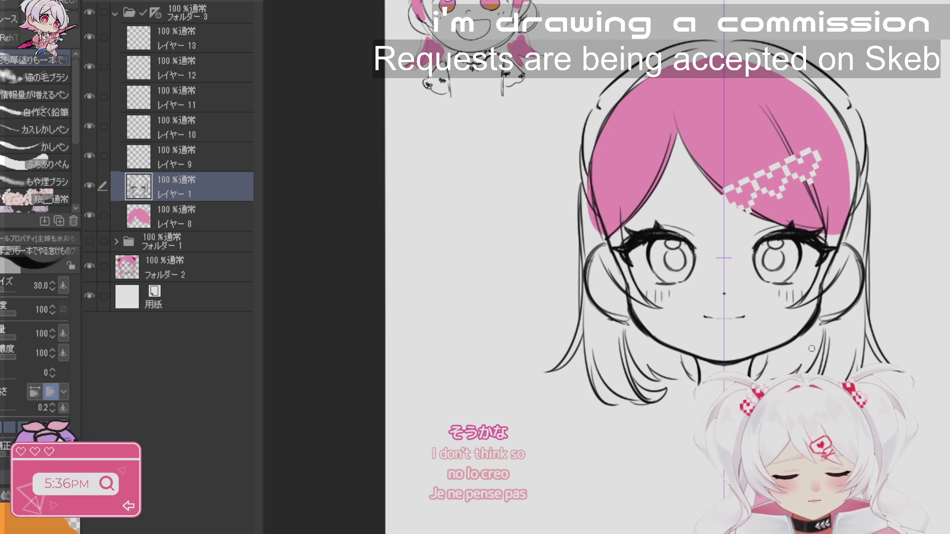
scroll(812, 348, down, 5)
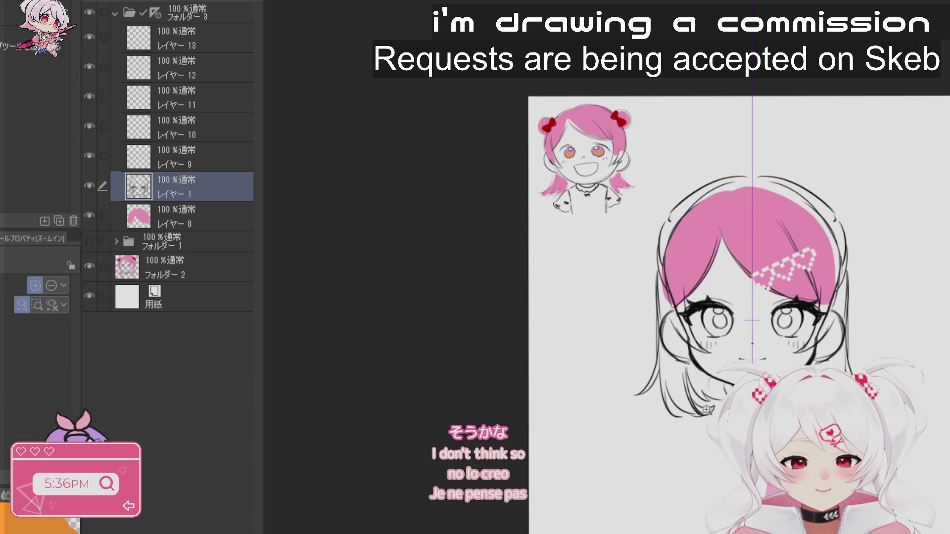
- Sketch the left hair bun outline and tufts beside the head
scroll(706, 409, up, 5)
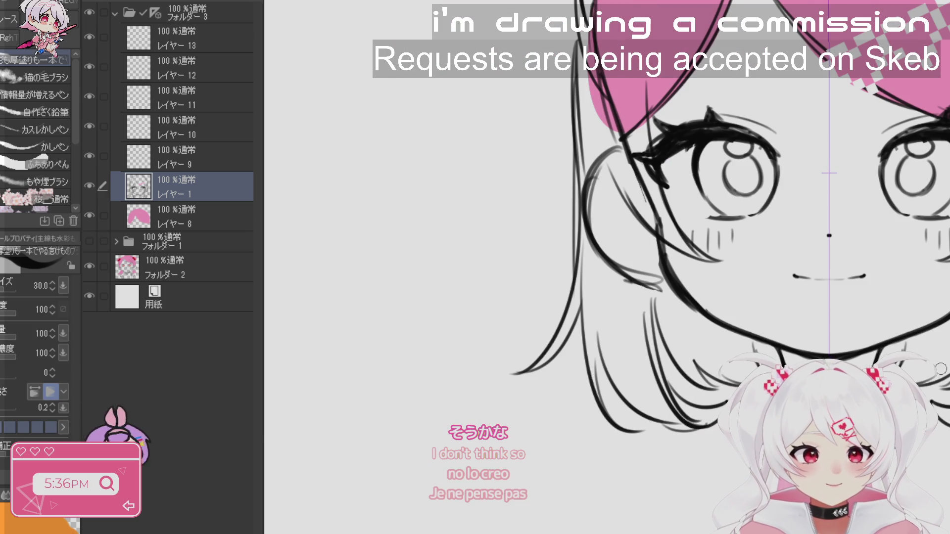
scroll(634, 167, down, 3)
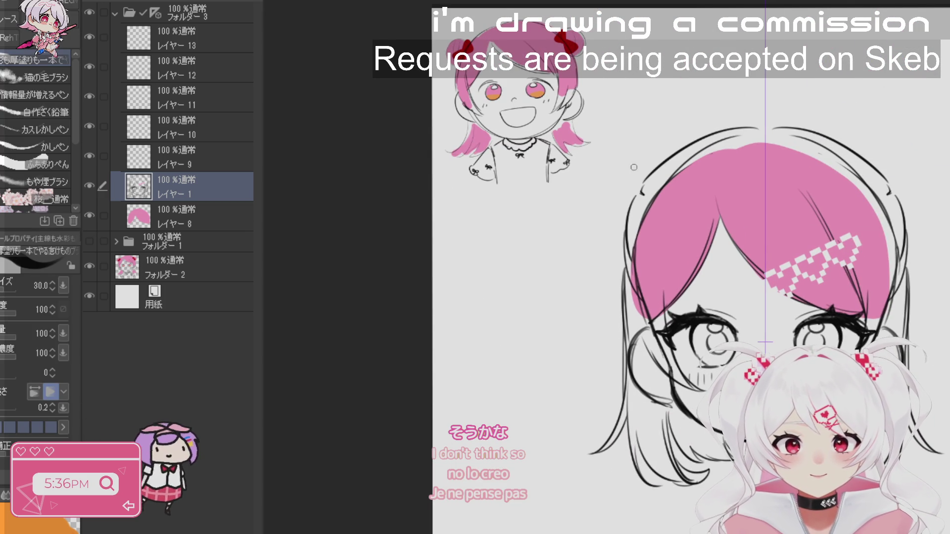
drag(599, 171, 635, 220)
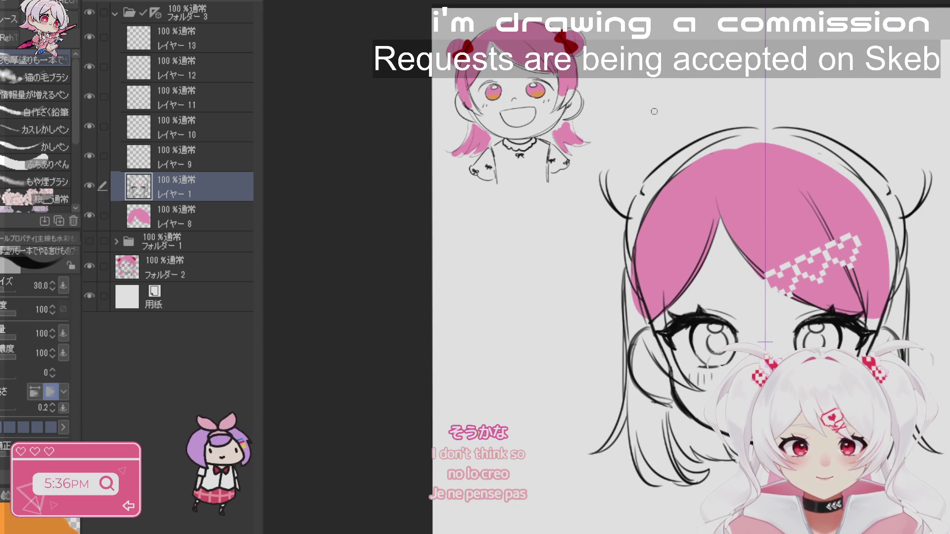
mouse_move(611, 173)
mouse_down()
mouse_move(645, 162)
mouse_move(627, 202)
mouse_up()
mouse_move(640, 162)
mouse_down()
mouse_move(630, 205)
mouse_move(645, 177)
mouse_move(598, 228)
mouse_up()
drag(598, 196, 629, 231)
drag(612, 143, 606, 171)
drag(621, 145, 616, 173)
- Add small strokes beneath the left bun, undo the unwanted ones, and bring the whole head into view
drag(606, 233, 599, 239)
drag(624, 204, 620, 237)
key(ctrl+z)
key(ctrl+z)
drag(623, 231, 587, 253)
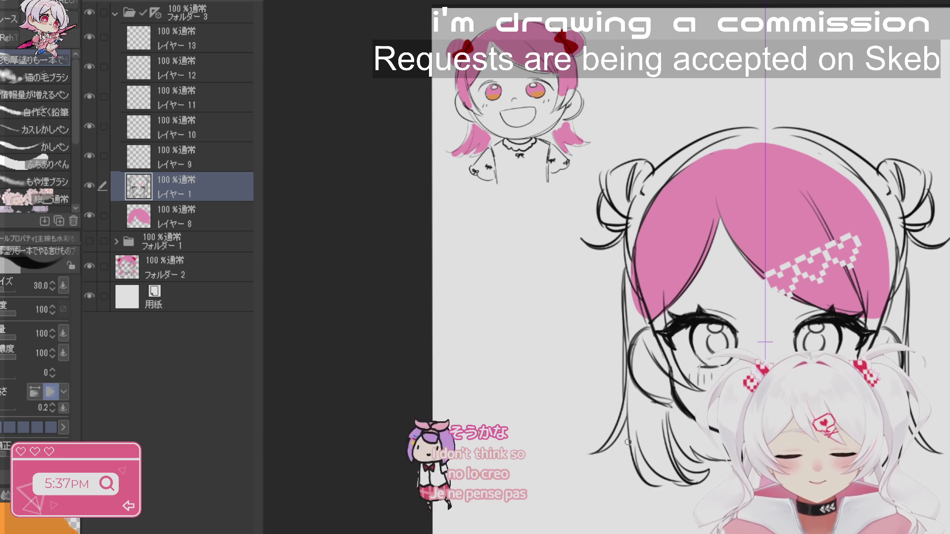
key(ctrl+z)
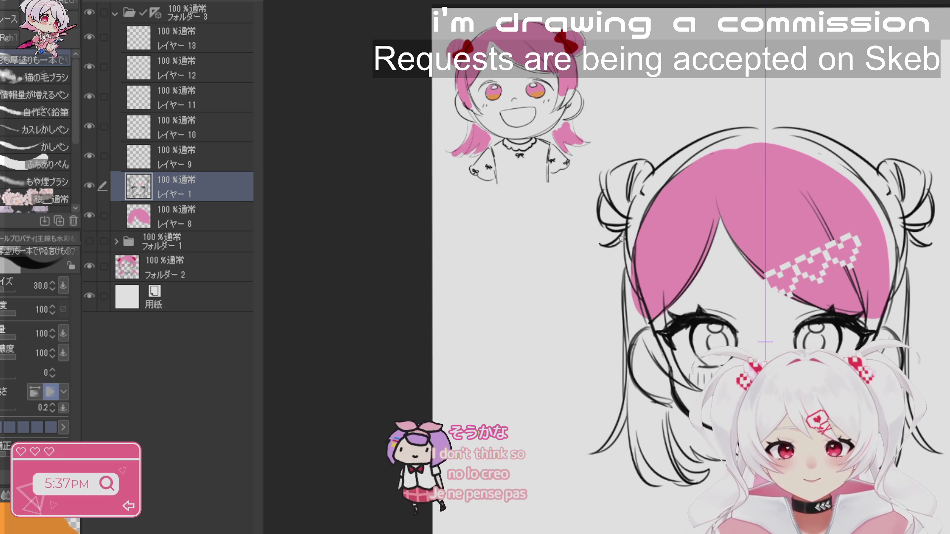
scroll(932, 429, down, 3)
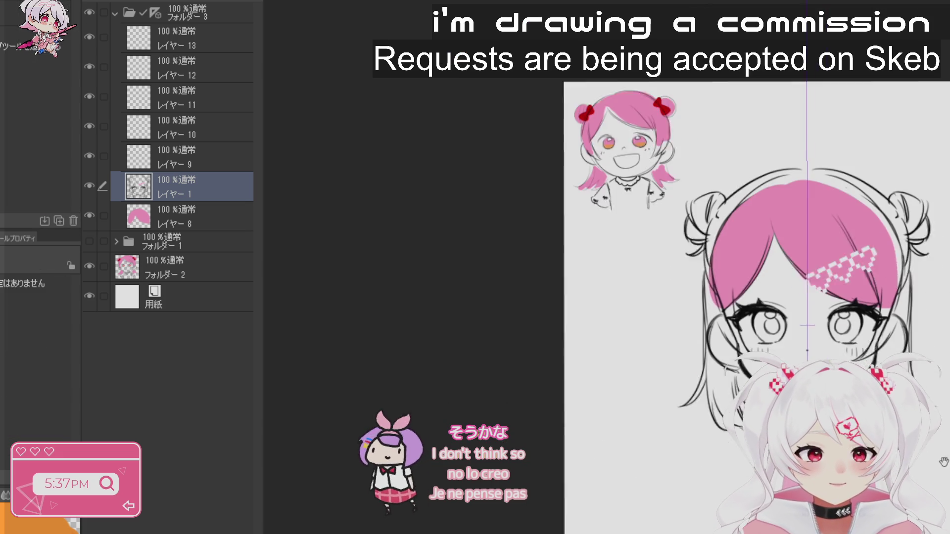
drag(667, 154, 685, 198)
- Paint the hair and new buns pink on Layer 8 at brush size 120
key(b)
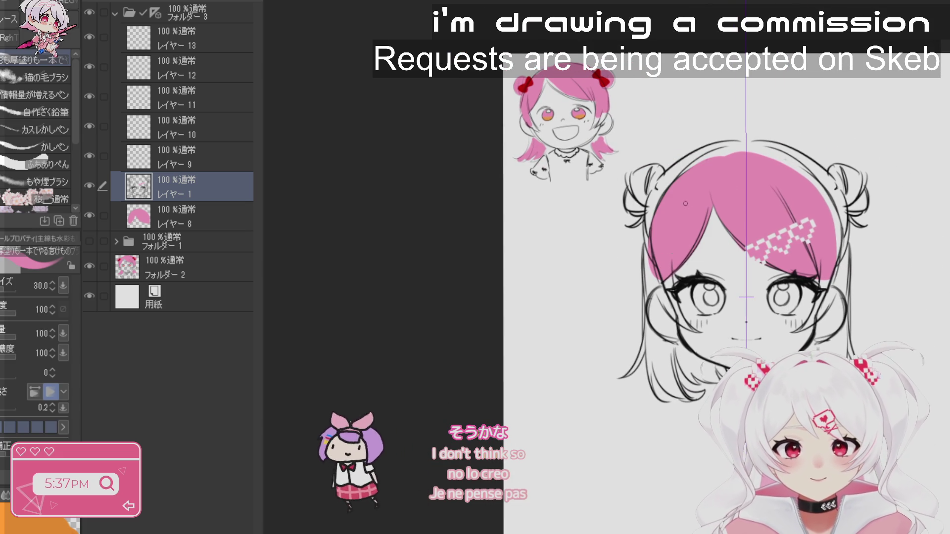
ctrl+shift+click(685, 198)
mouse_move(735, 158)
mouse_down()
mouse_move(742, 152)
mouse_move(644, 177)
mouse_move(636, 191)
mouse_move(653, 217)
mouse_up()
key(bracketleft)
key(bracketleft)
key(bracketleft)
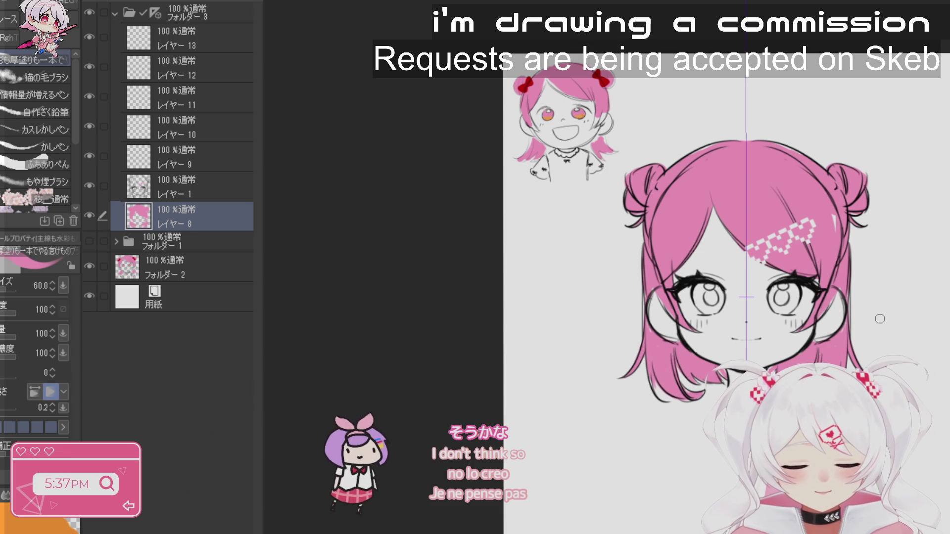
- Paint the eye irises pink, trying cheek blush strokes and then undoing them
key(bracketright)
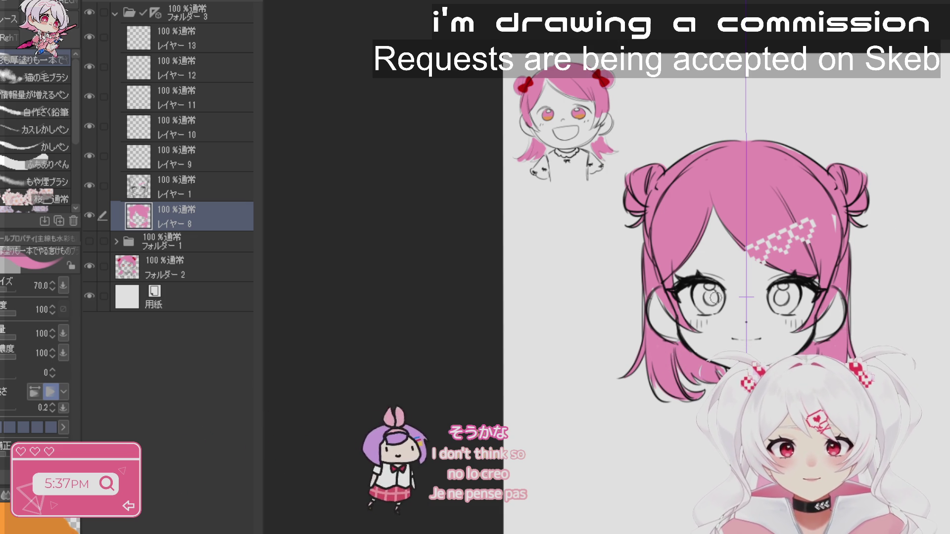
drag(705, 293, 713, 298)
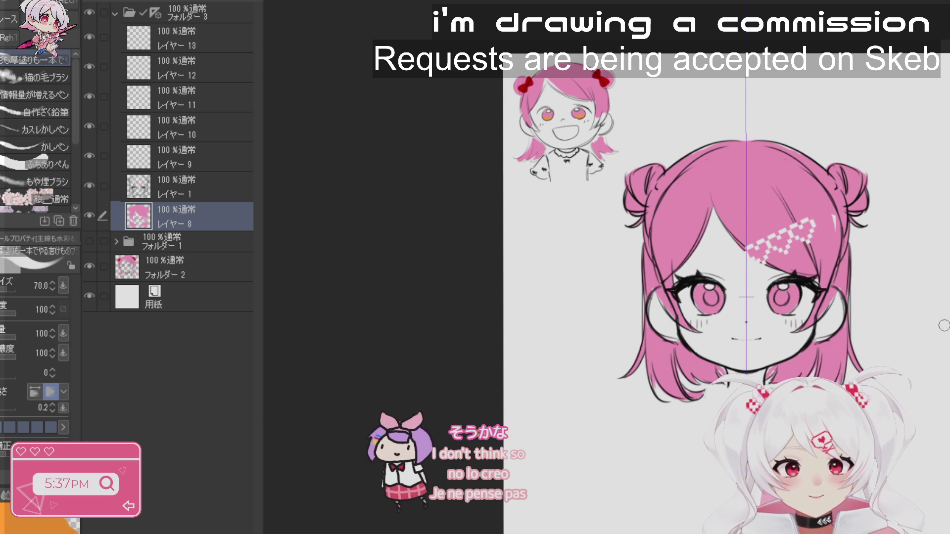
drag(787, 324, 797, 324)
drag(695, 324, 705, 324)
key(ctrl+z)
key(ctrl+z)
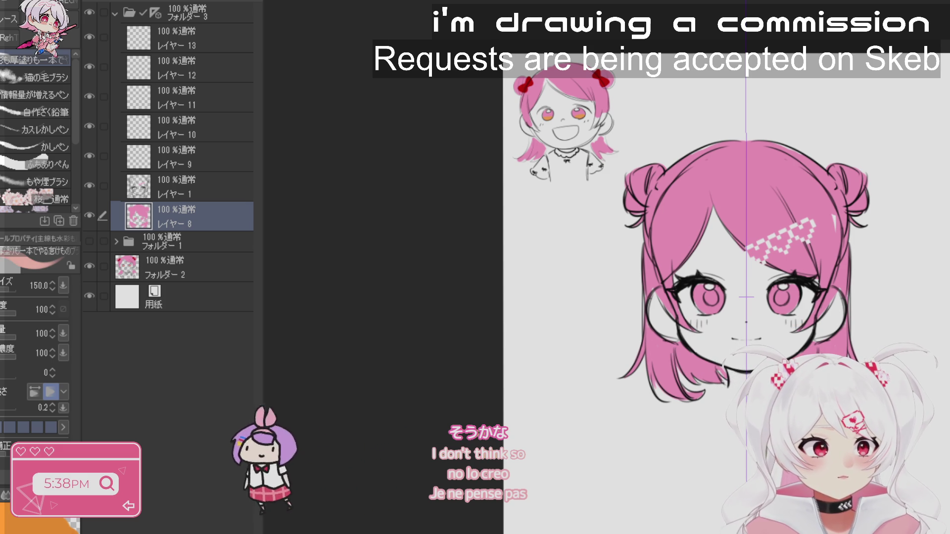
- Move Layer 9 below Layer 8, paint beige skin over the face at size 500, and dab blush on the nose
drag(195, 166, 209, 226)
mouse_move(713, 267)
mouse_down()
mouse_move(733, 237)
mouse_move(708, 277)
mouse_move(752, 223)
mouse_move(730, 302)
mouse_up()
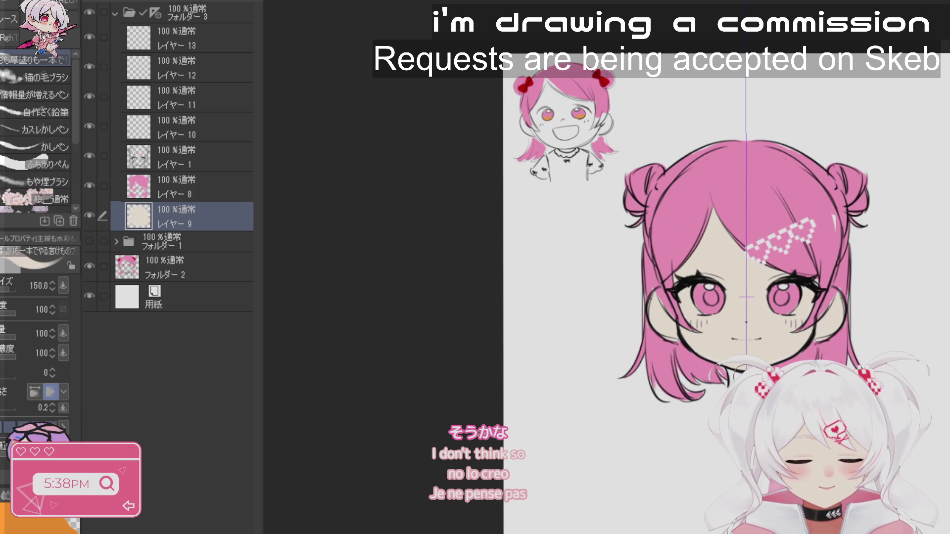
drag(717, 277, 715, 305)
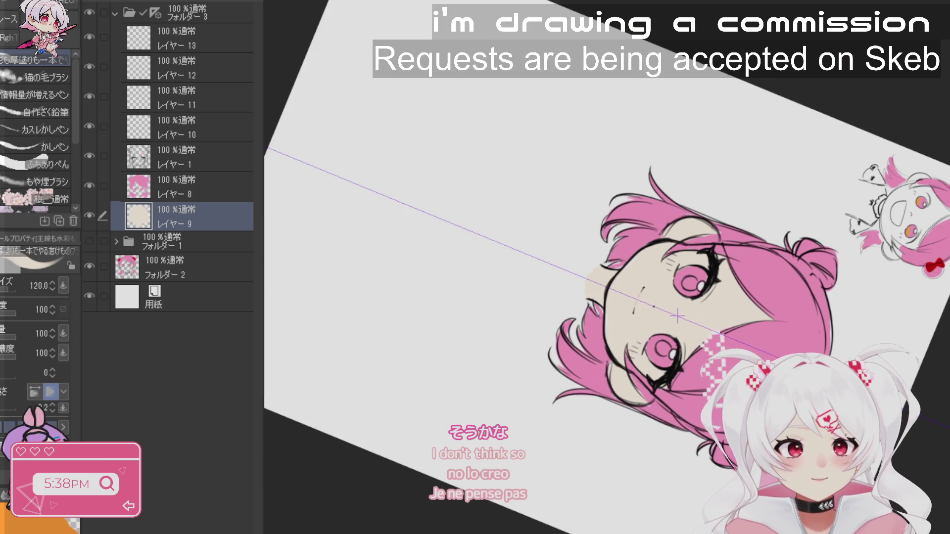
drag(678, 316, 737, 325)
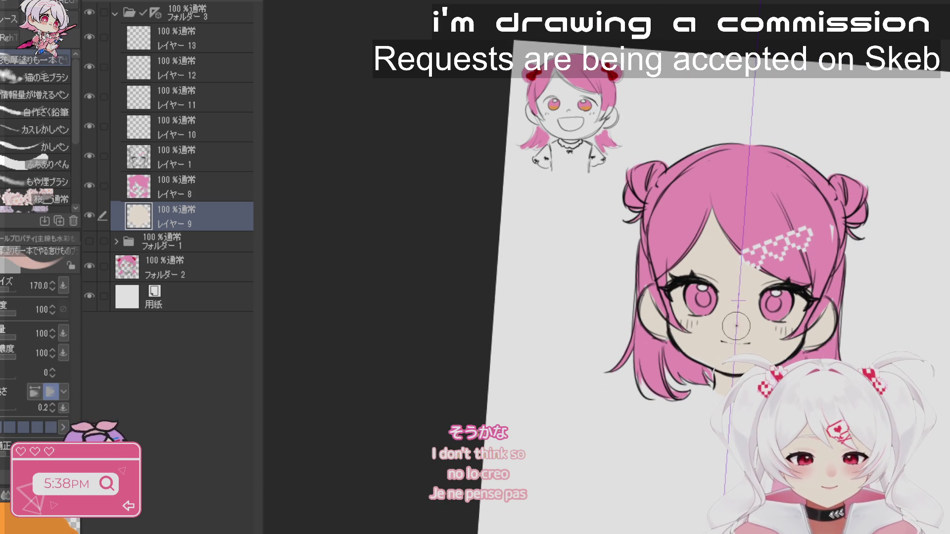
drag(908, 321, 741, 320)
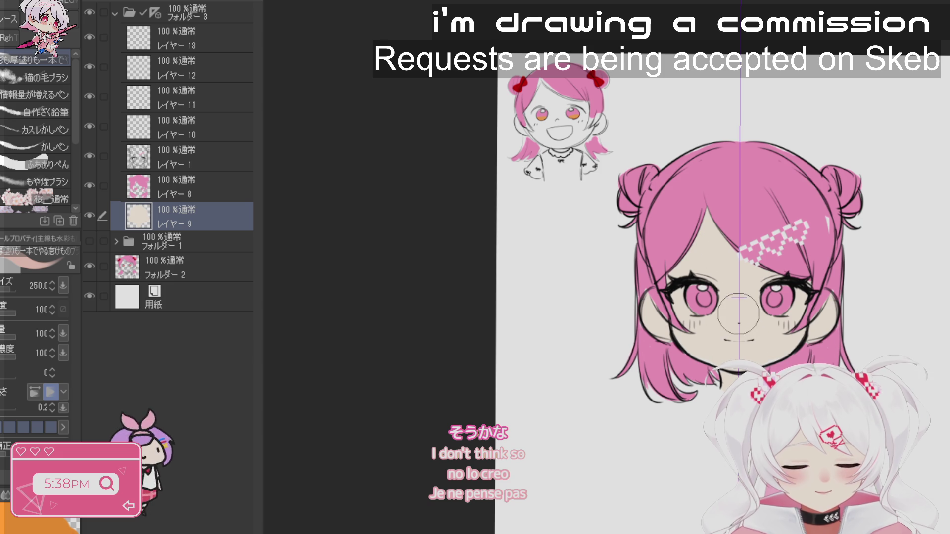
key(bracketright)
key(bracketright)
key(bracketright)
click(739, 313)
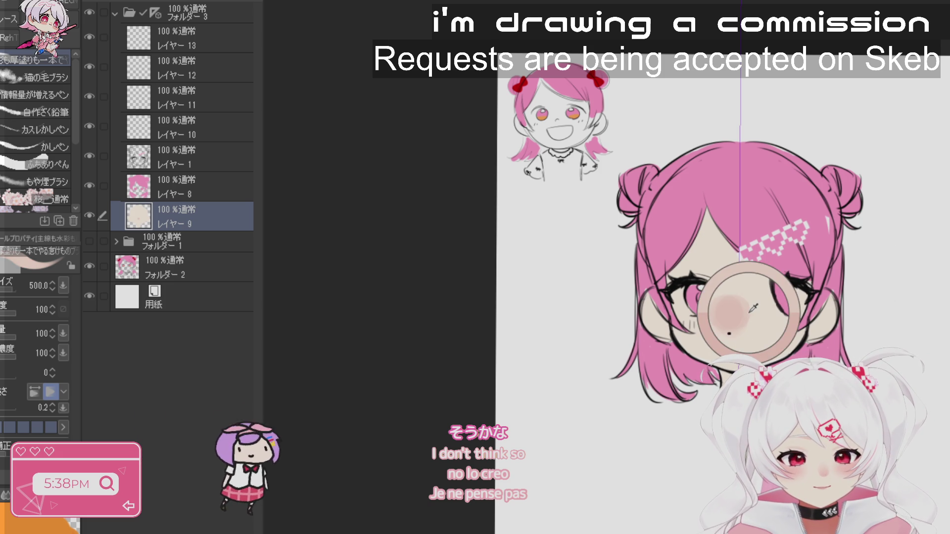
- Dab soft pink blush on both cheeks with a halved brush, then ready the Blend tool to soften it
key(bracketleft)
key(bracketleft)
key(bracketleft)
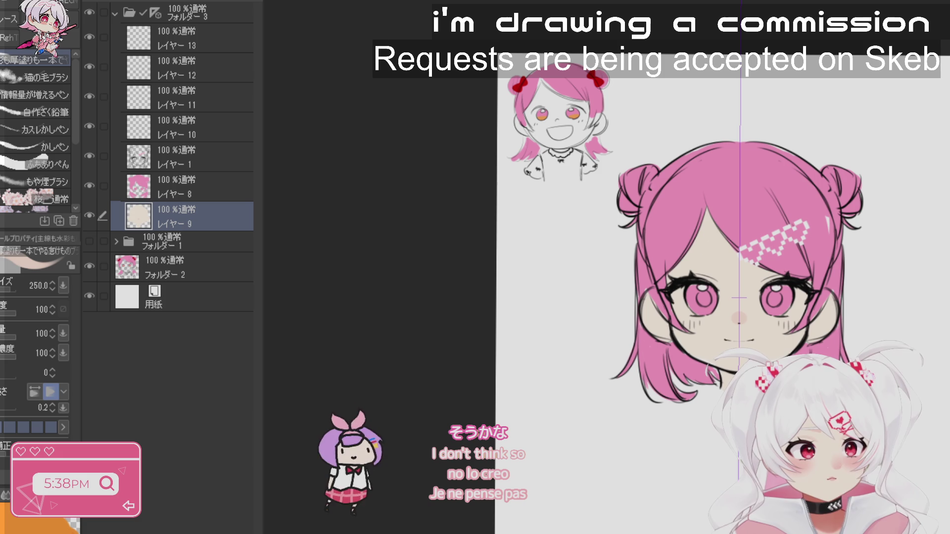
click(788, 327)
click(691, 325)
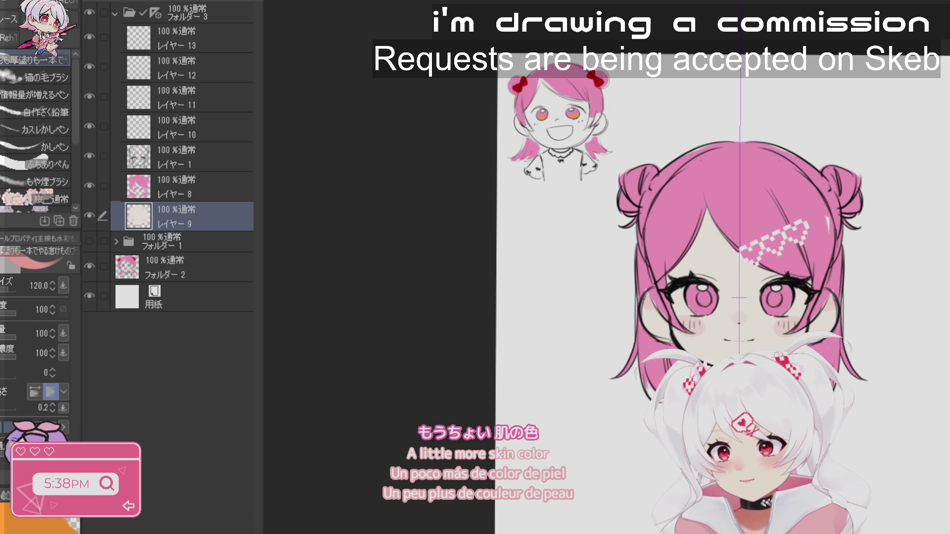
key(b)
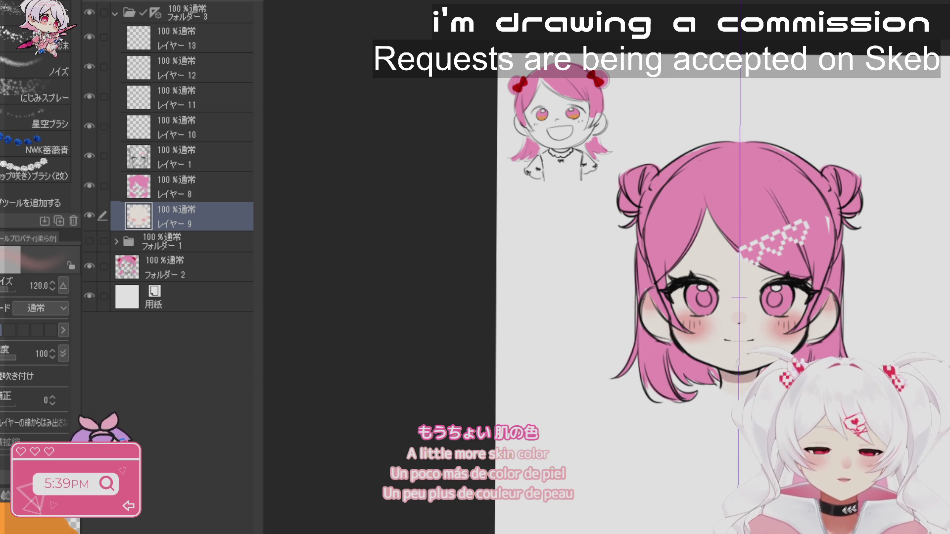
key(j)
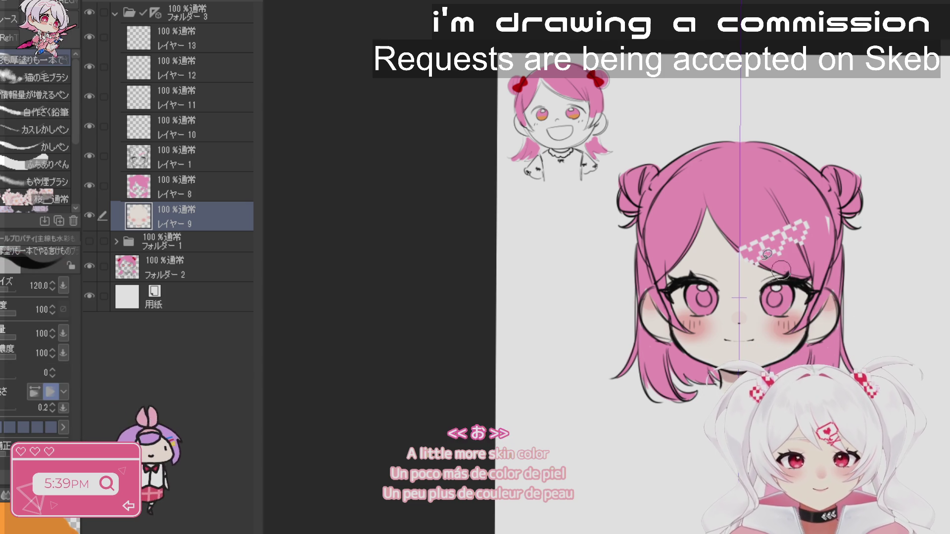
key(g)
click(178, 157)
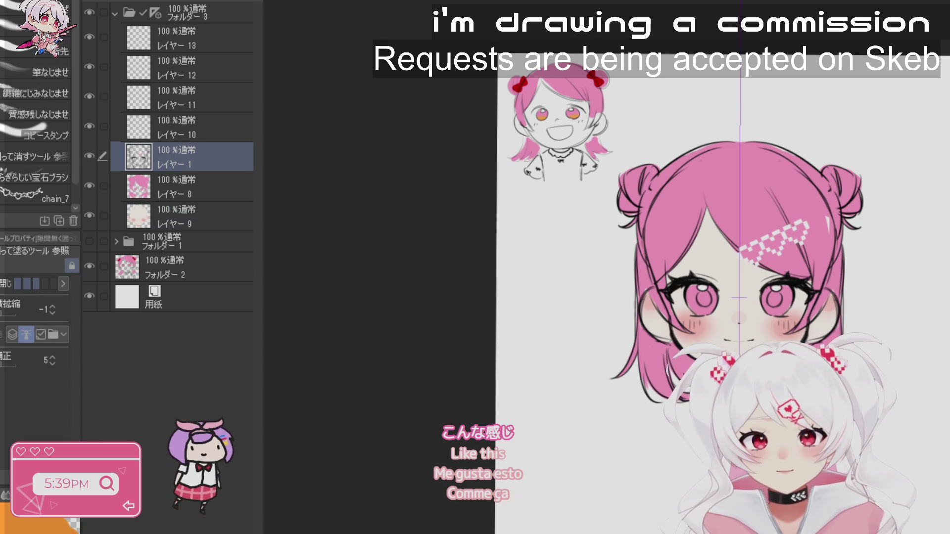
key(b)
key(bracketleft)
key(bracketleft)
key(bracketleft)
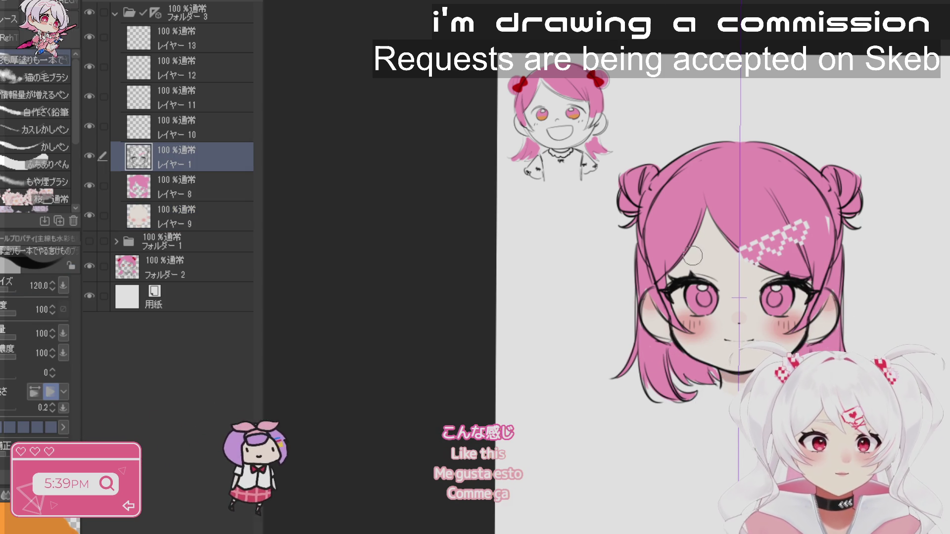
key(bracketleft)
key(bracketleft)
key(bracketleft)
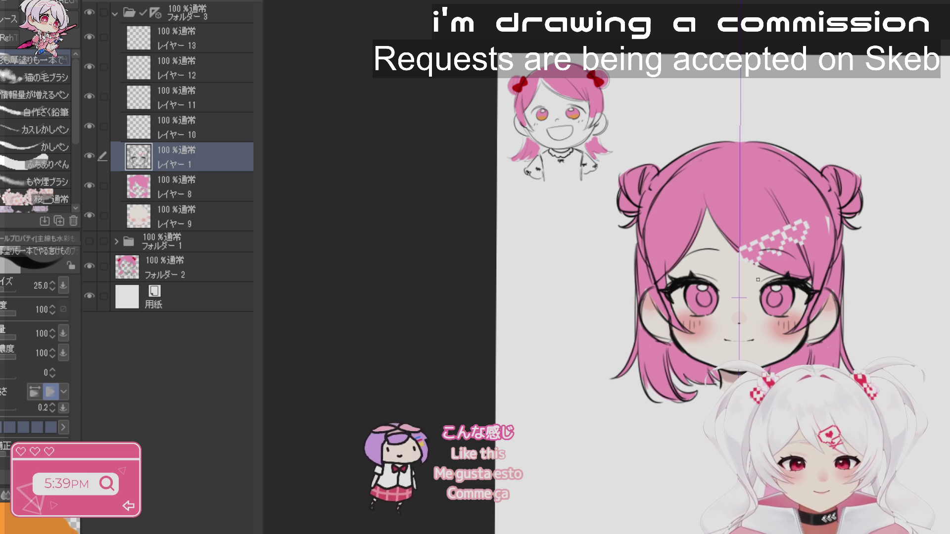
scroll(740, 411, up, 5)
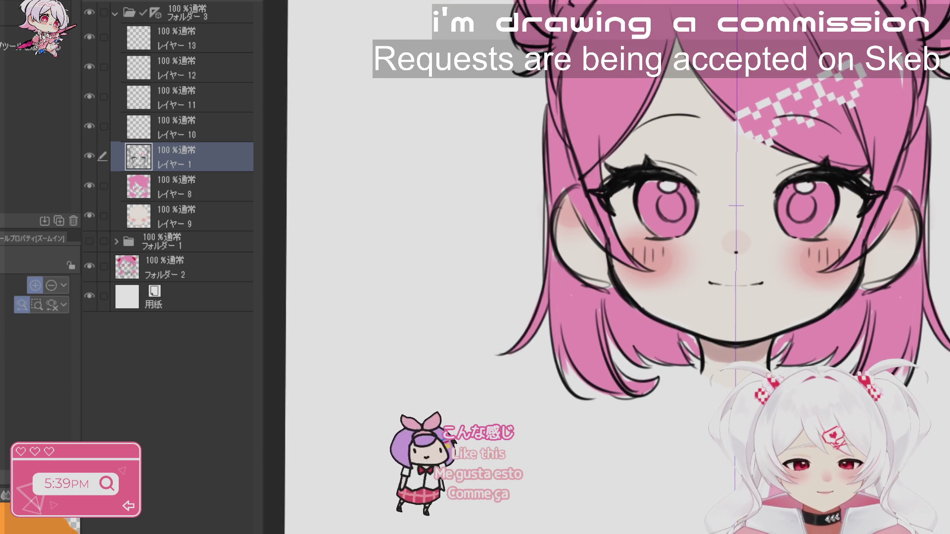
mouse_move(743, 198)
mouse_down()
mouse_move(816, 223)
mouse_move(867, 322)
mouse_up()
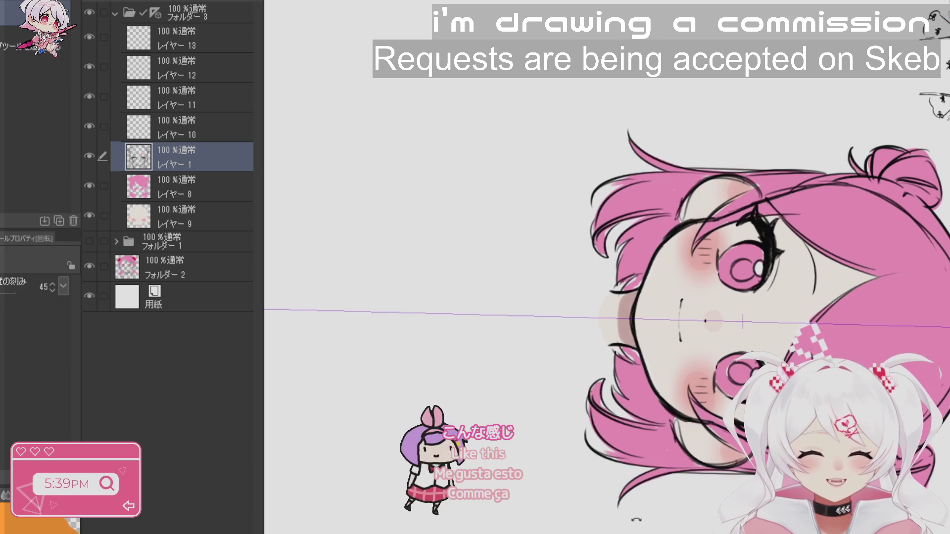
key(x)
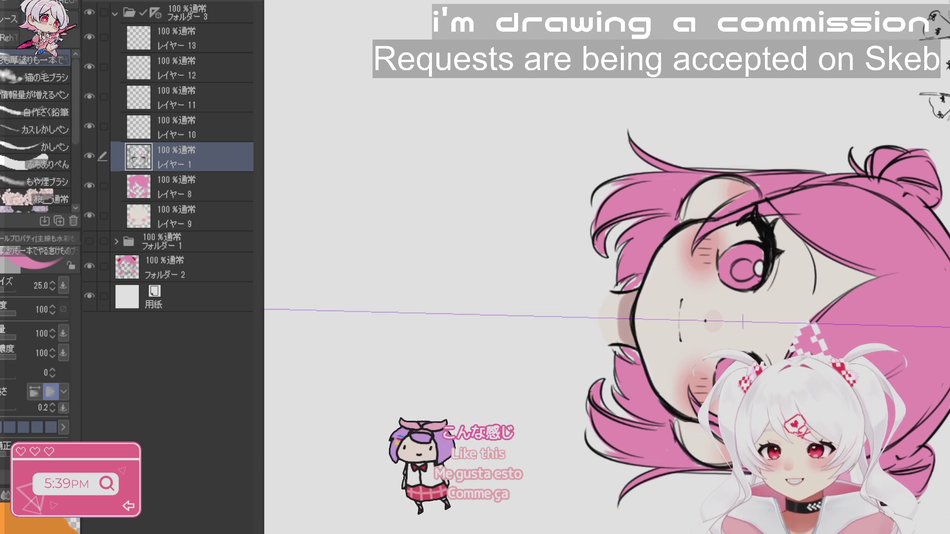
key(alt+bracketleft)
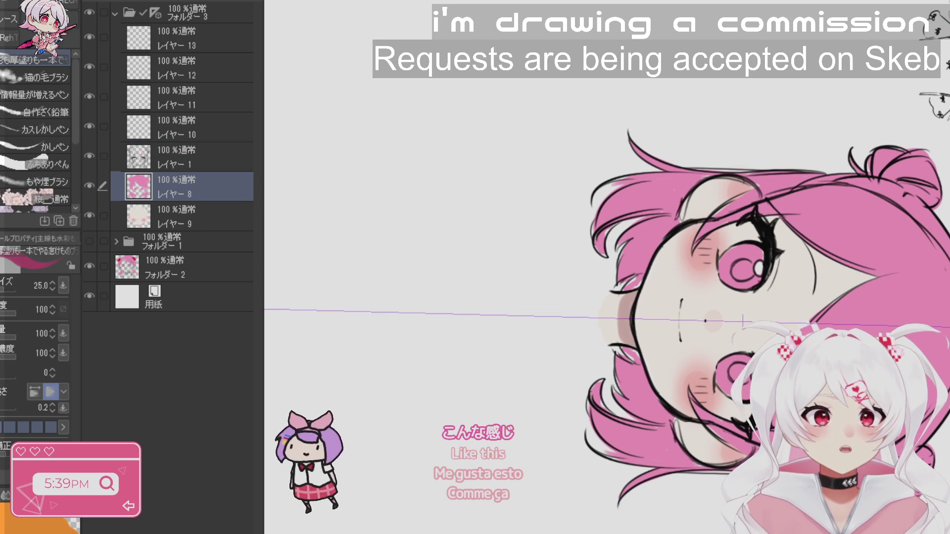
- Turn the canvas upright, shrink the brush to 30, and dab an orange highlight dot into the eye
drag(705, 321, 696, 271)
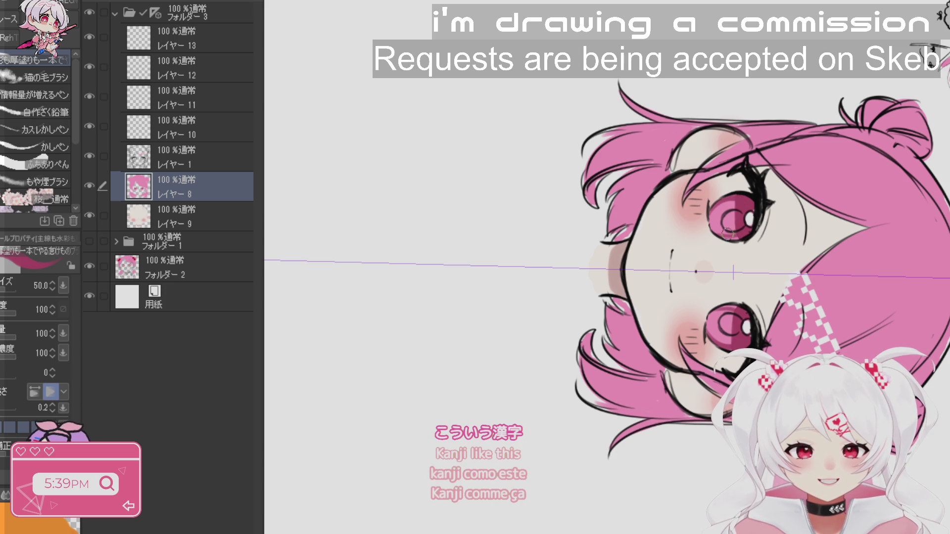
key(r)
drag(730, 218, 943, 256)
key(b)
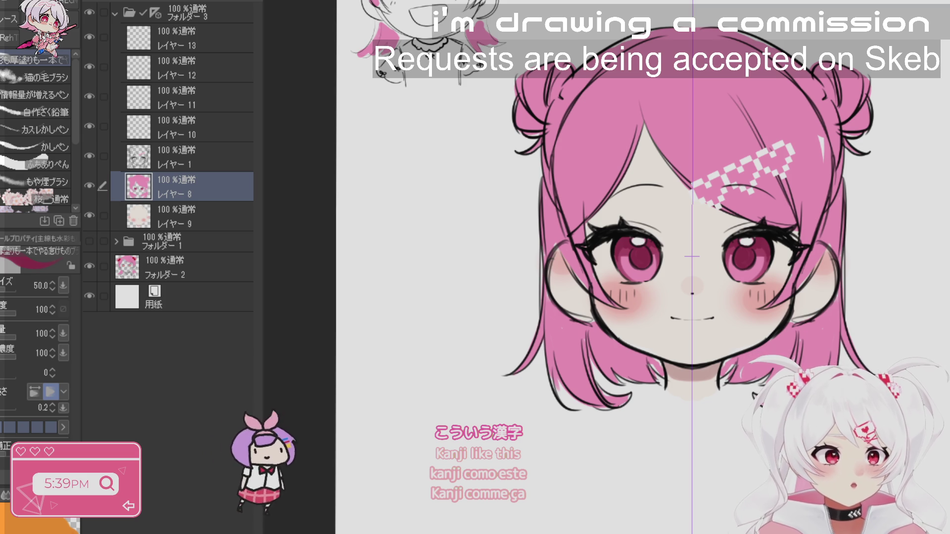
key(bracketleft)
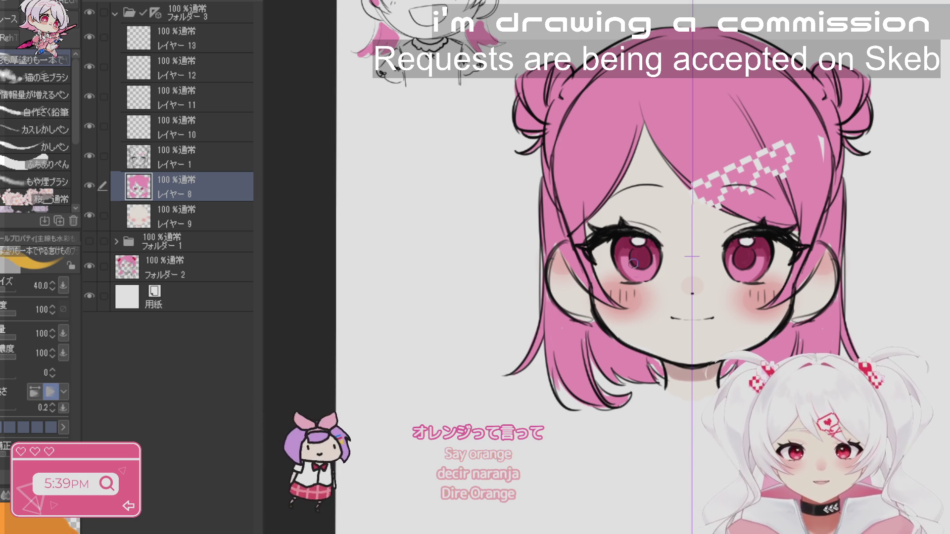
key(bracketleft)
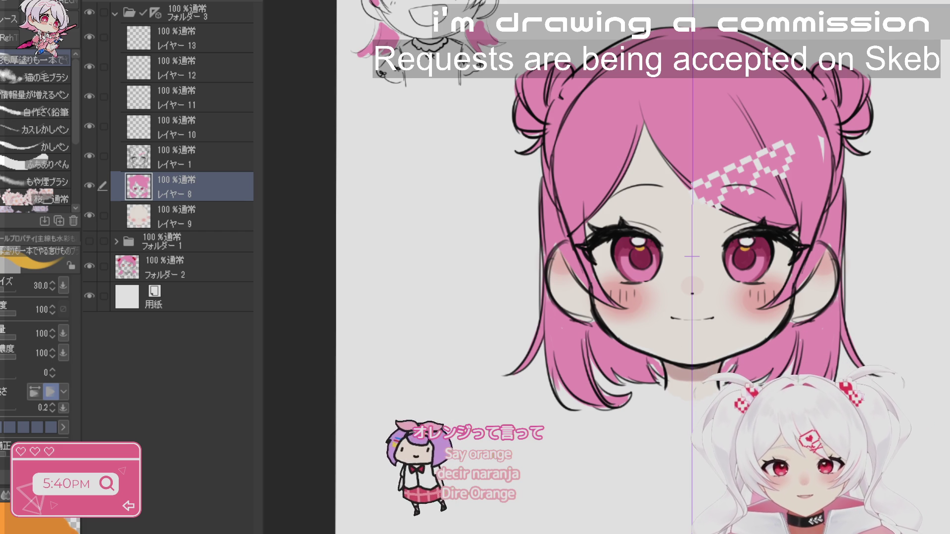
click(620, 241)
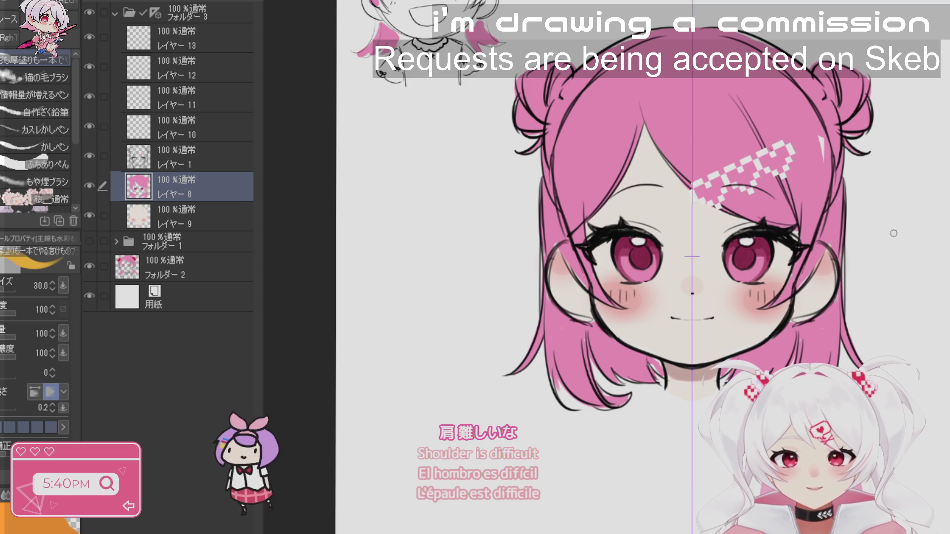
- Tilt the canvas so the face lies sideways, and reduce the brush to size 25
key(r)
drag(712, 286, 643, 327)
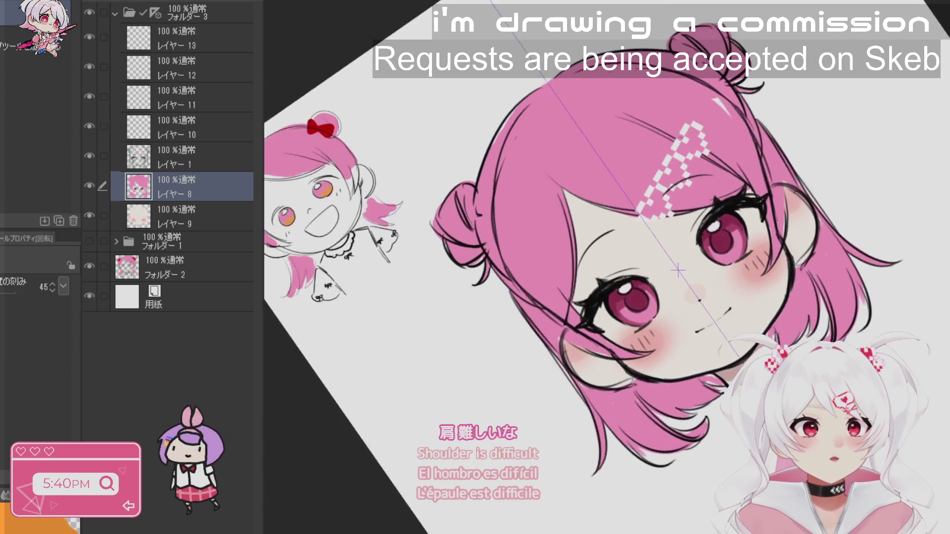
drag(678, 270, 674, 287)
key(b)
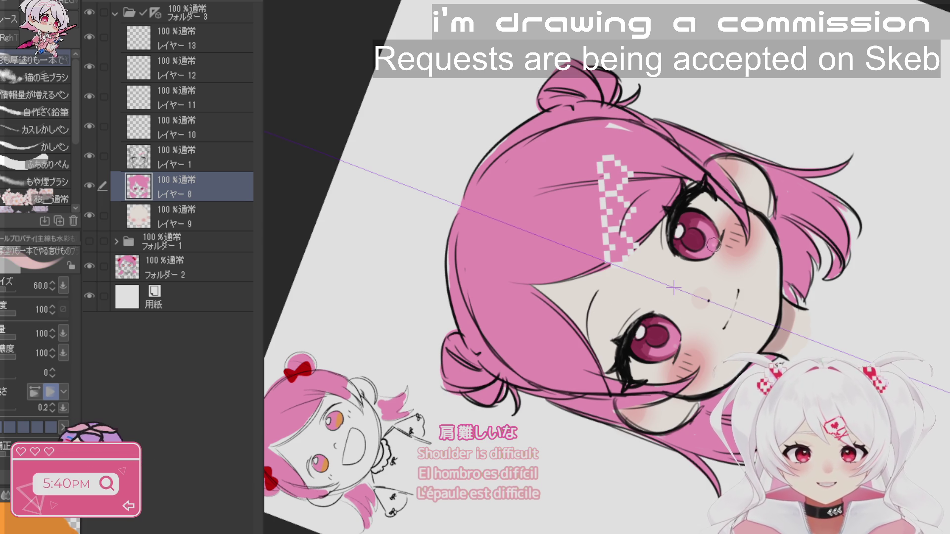
mouse_move(819, 201)
mouse_down()
mouse_move(842, 304)
mouse_move(815, 382)
mouse_up()
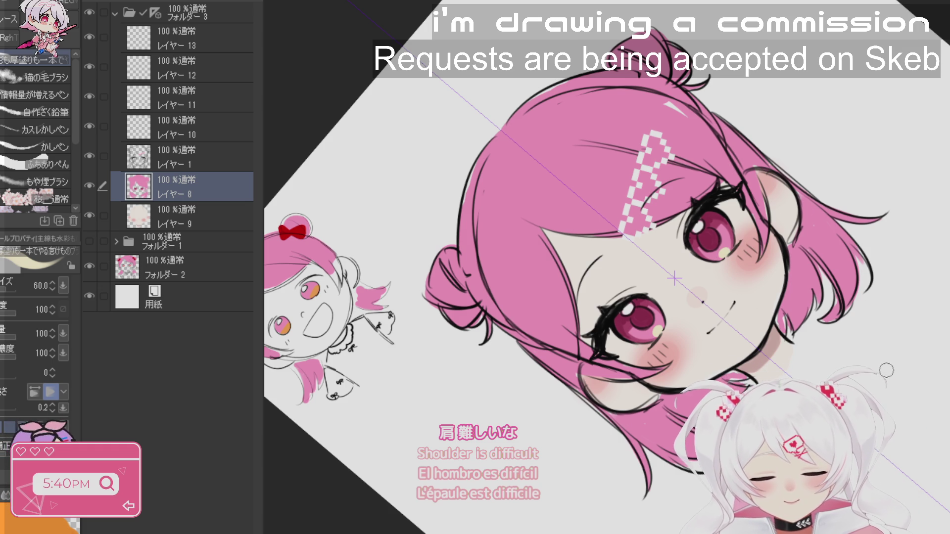
drag(886, 368, 814, 242)
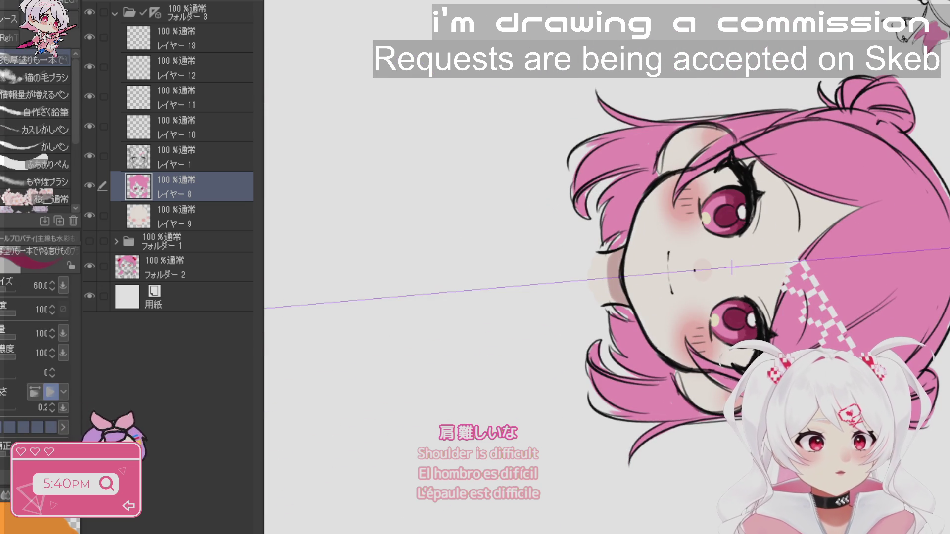
key(bracketleft)
key(bracketleft)
key(bracketleft)
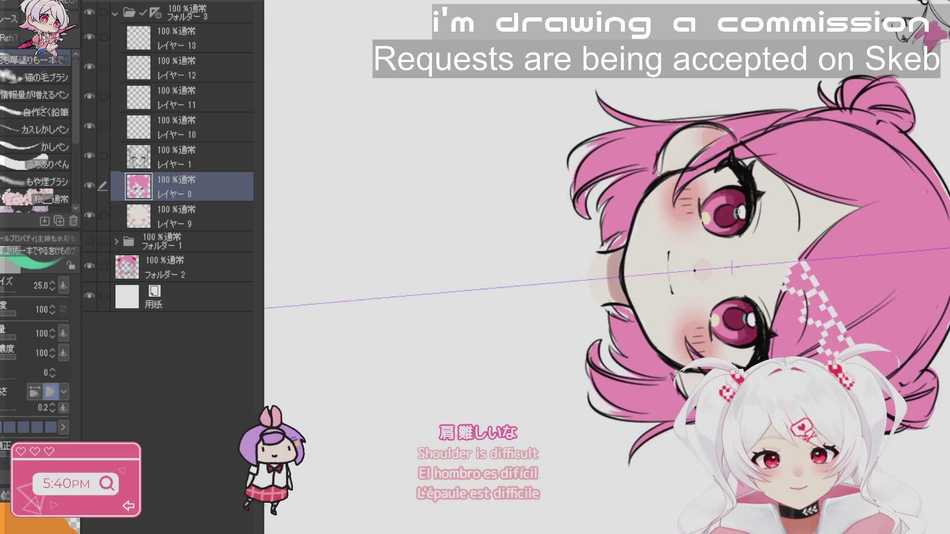
key(r)
mouse_move(761, 260)
mouse_down()
mouse_move(935, 202)
mouse_move(741, 224)
mouse_up()
key(b)
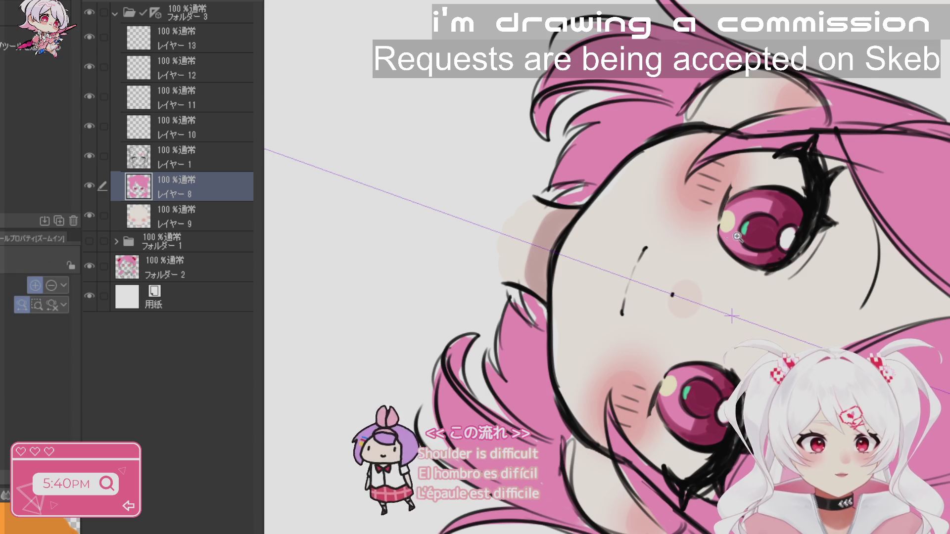
- Paint orange over the green eye highlight with a size 17 brush
scroll(752, 221, up, 3)
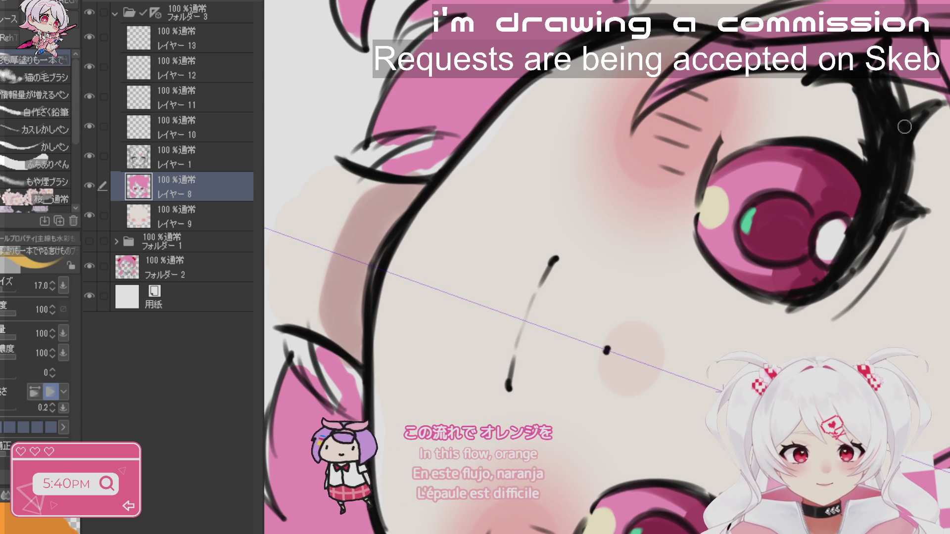
key(bracketleft)
key(bracketleft)
drag(748, 223, 744, 233)
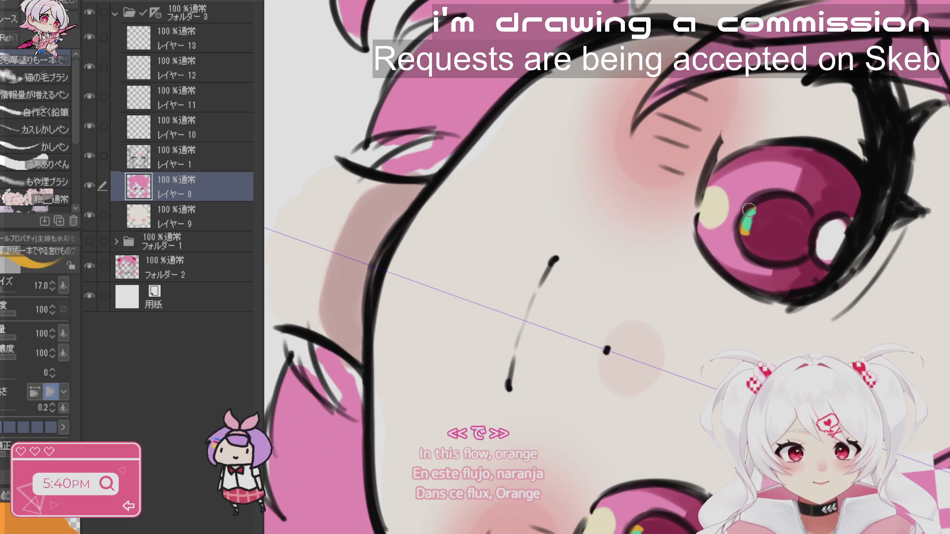
scroll(937, 296, down, 3)
scroll(681, 292, up, 3)
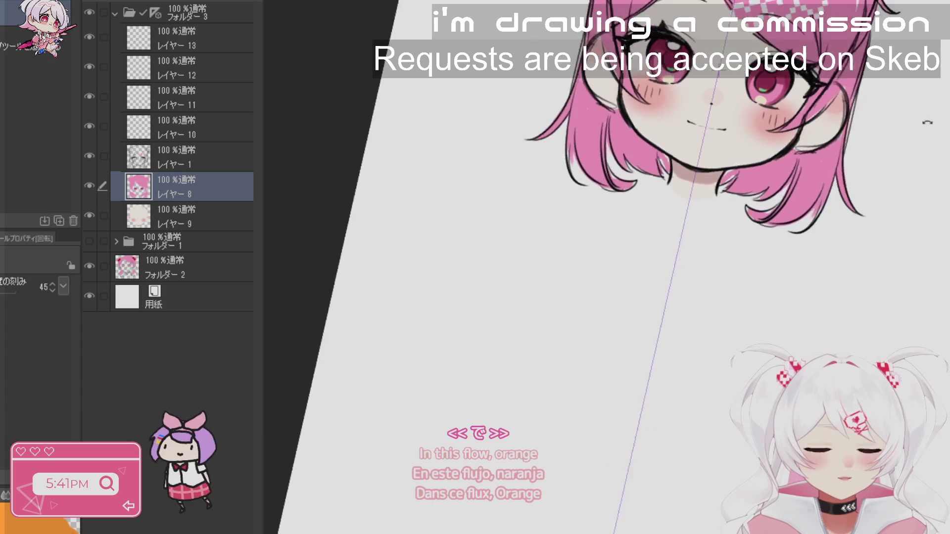
scroll(681, 293, up, 3)
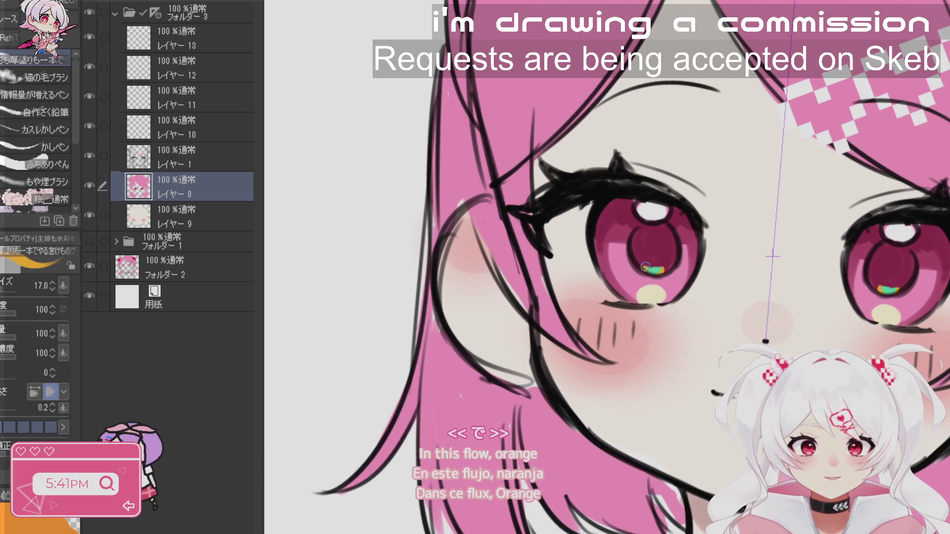
scroll(607, 268, down, 2)
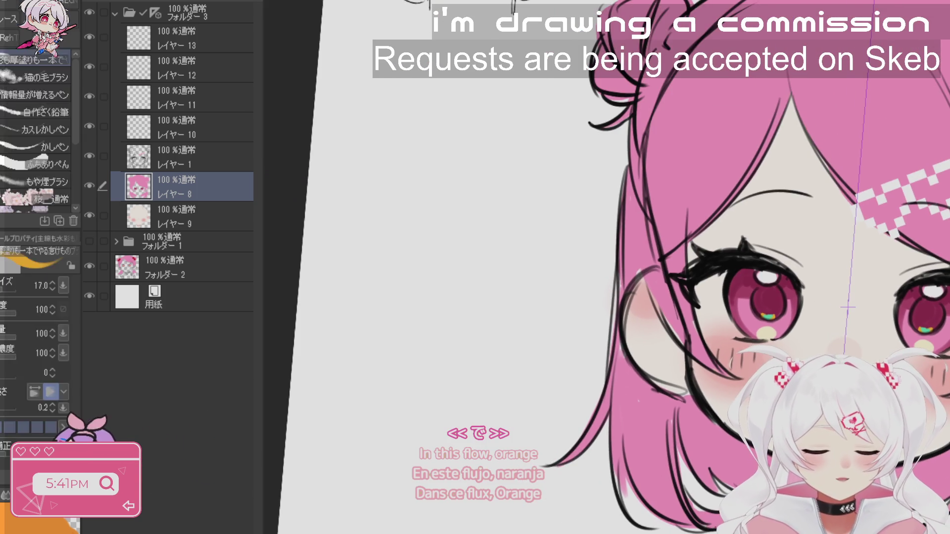
- Straighten the canvas view back to upright and return to the pen
drag(643, 267, 668, 242)
scroll(848, 296, down, 4)
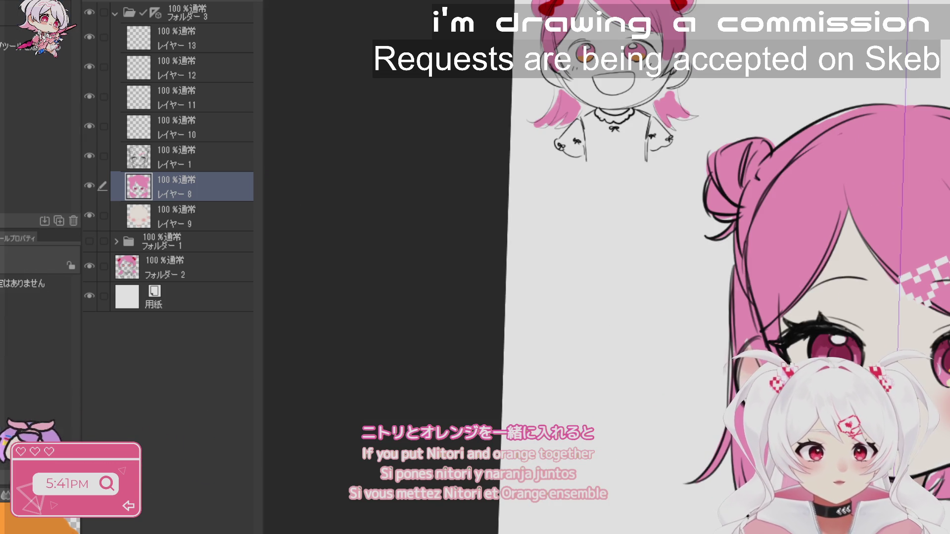
scroll(742, 268, down, 2)
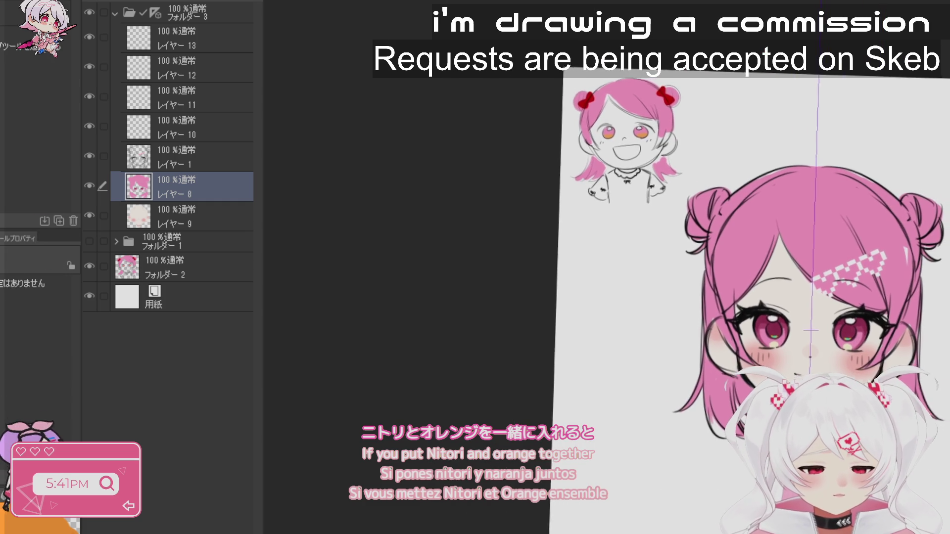
drag(743, 267, 751, 258)
key(p)
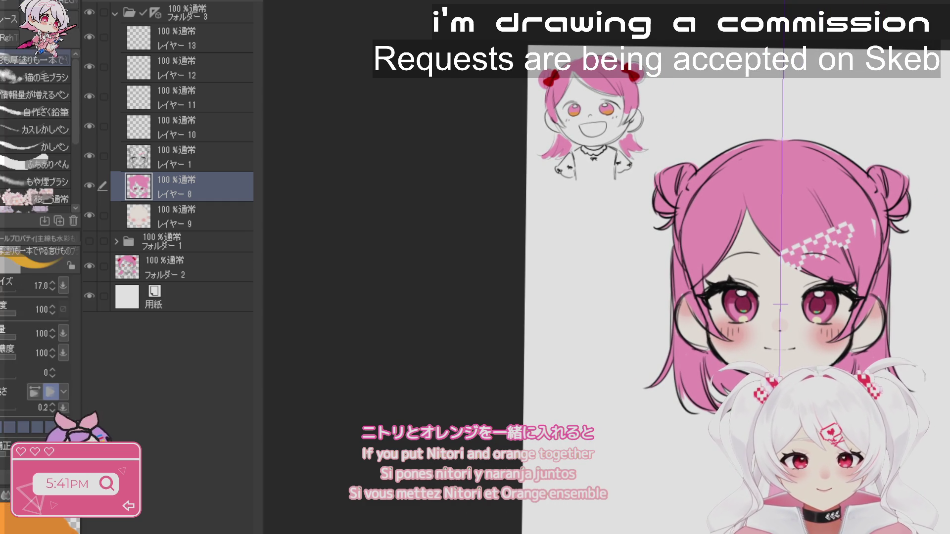
- Undo the stray black stroke over the eye, zoom in, and select Layer 1 with brush size 30
key(ctrl+at)
drag(676, 270, 732, 258)
alt+click(703, 255)
key(ctrl+z)
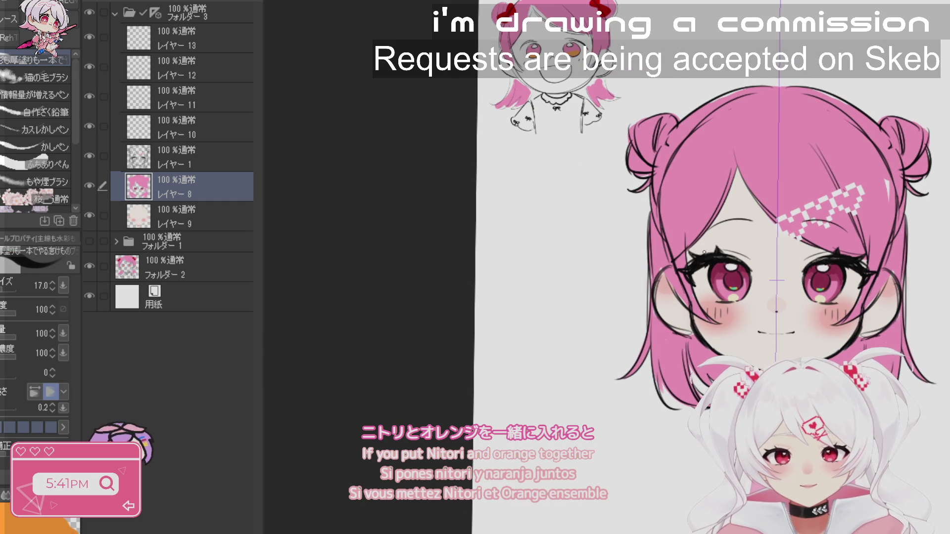
key(ctrl+plus)
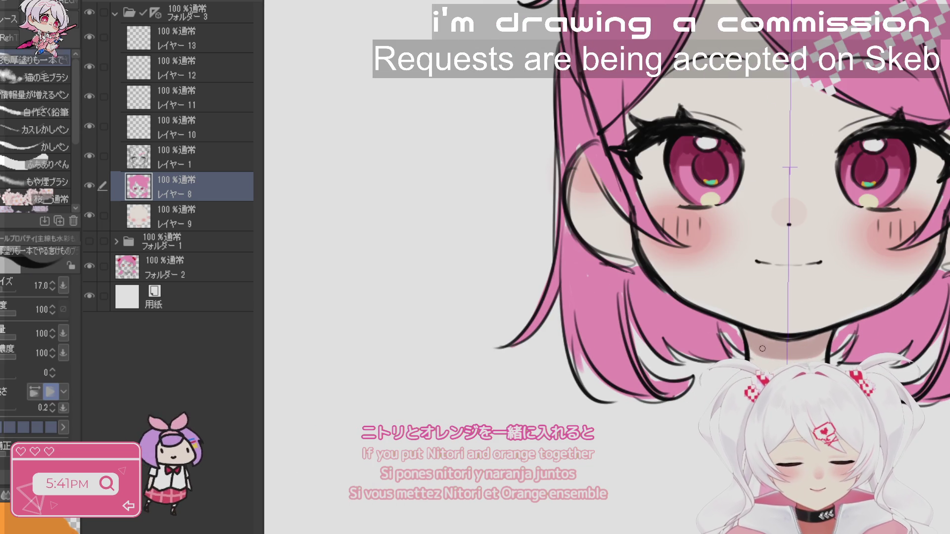
click(188, 157)
key(bracketright)
key(bracketright)
key(bracketright)
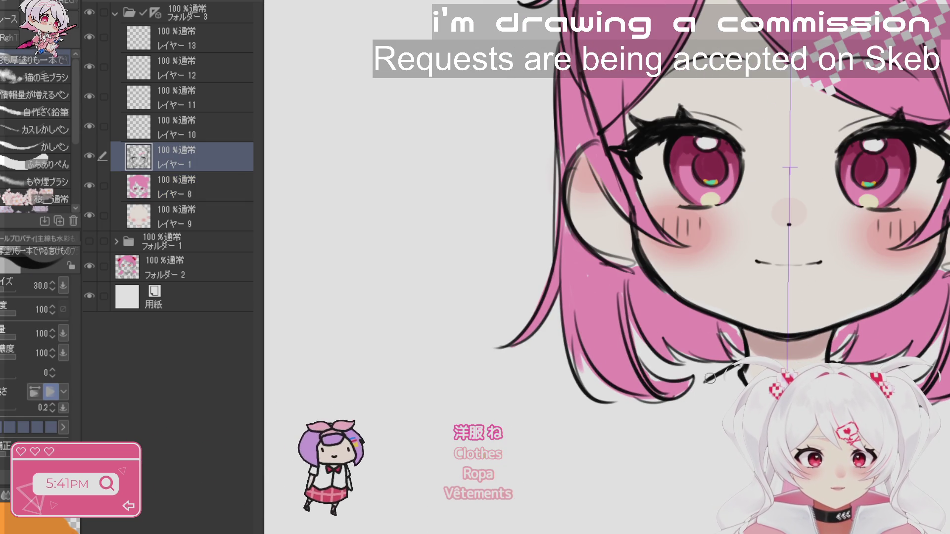
- Ink a black ribbon with two thick hanging strands from the collar's centre button
mouse_move(688, 385)
mouse_down()
mouse_move(676, 396)
mouse_move(681, 424)
mouse_move(708, 432)
mouse_up()
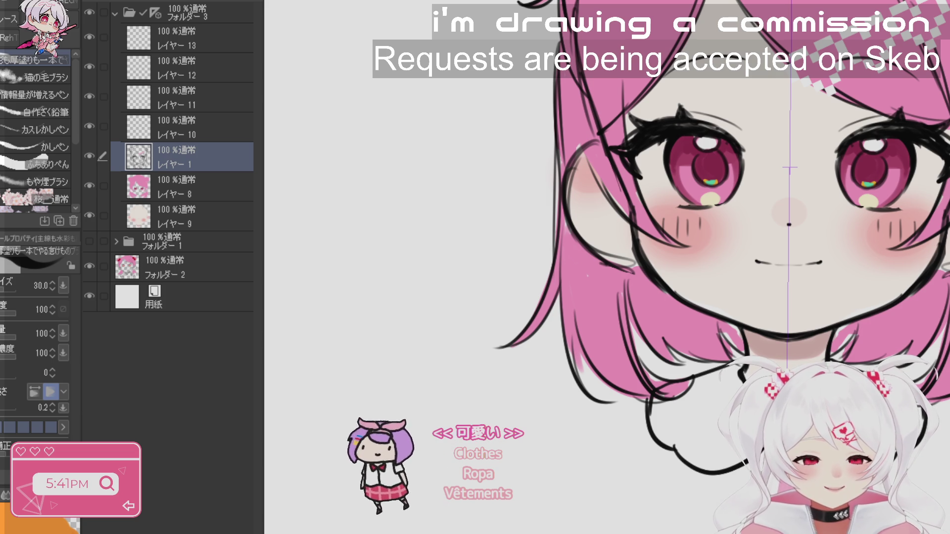
scroll(609, 267, down, 5)
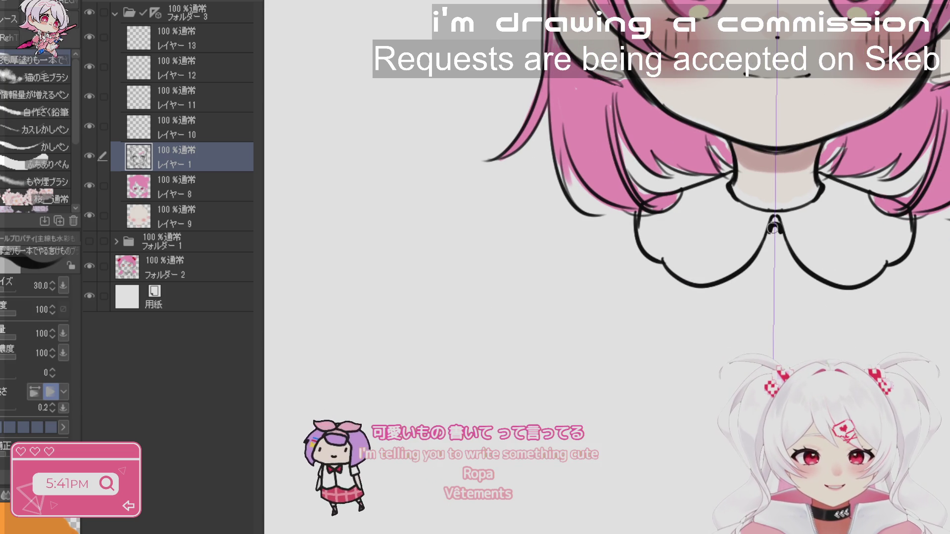
mouse_move(776, 231)
mouse_down()
mouse_move(737, 300)
mouse_move(762, 277)
mouse_move(751, 298)
mouse_move(766, 242)
mouse_move(762, 341)
mouse_move(788, 341)
mouse_up()
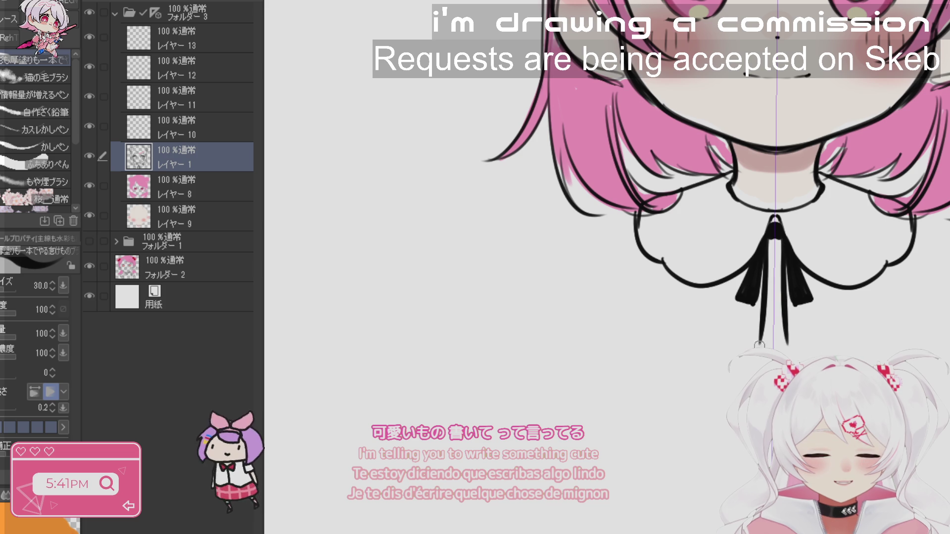
mouse_move(775, 237)
mouse_down()
mouse_move(768, 307)
mouse_move(785, 341)
mouse_up()
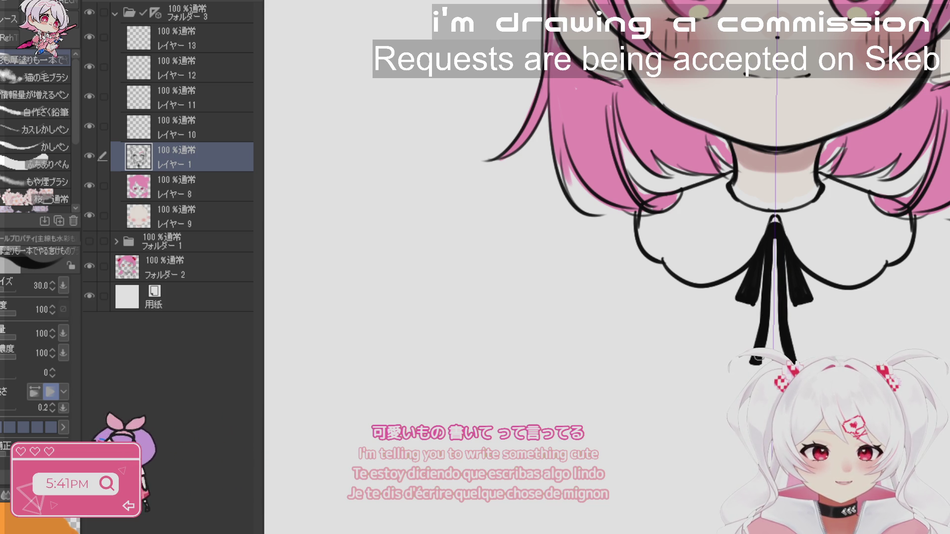
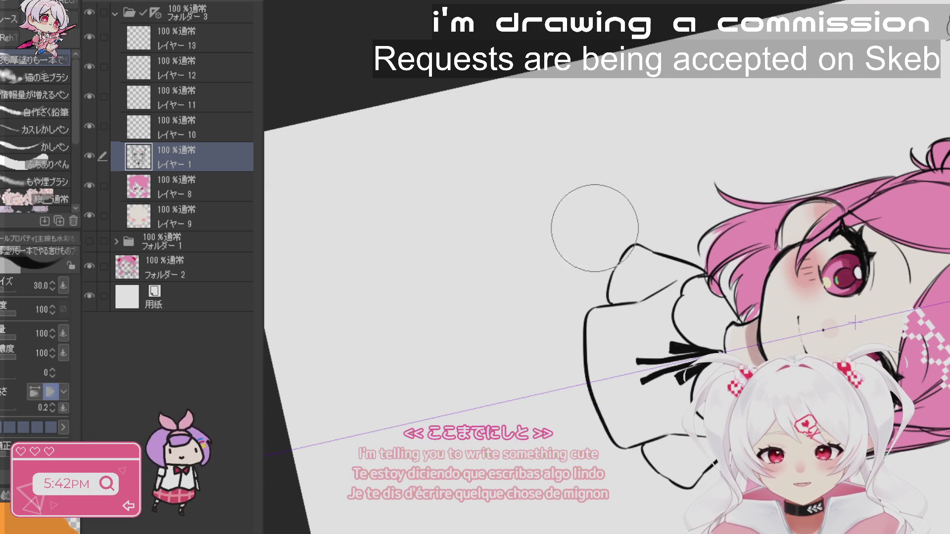
- Undo the stray collar and sleeve strokes and rotate the canvas back upright
key(ctrl+z)
key(ctrl+z)
key(ctrl+z)
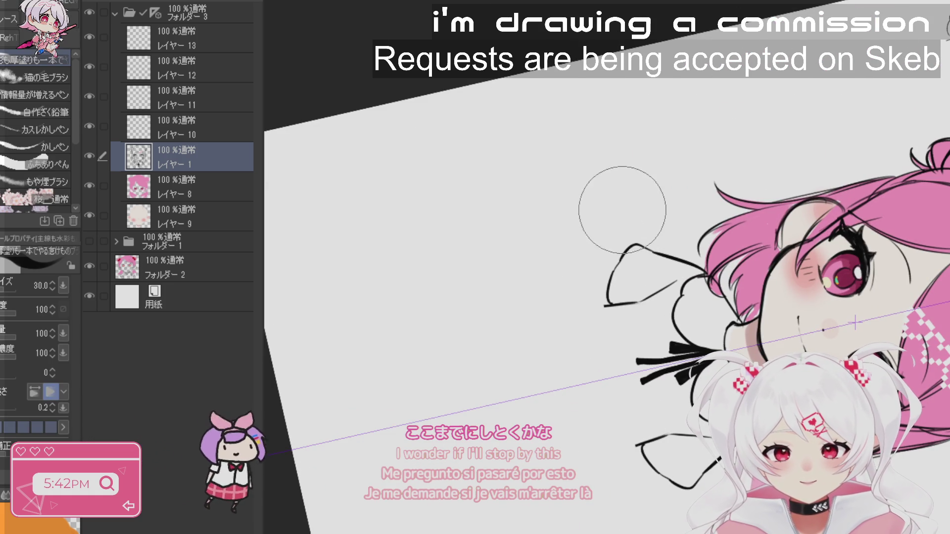
key(ctrl+z)
key(ctrl+z)
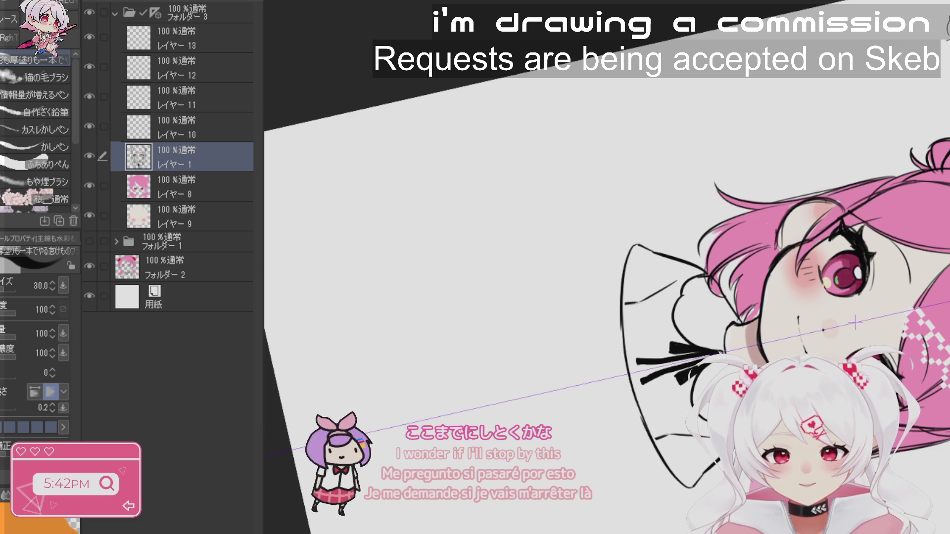
key(r)
drag(639, 244, 693, 164)
drag(891, 258, 881, 178)
- On レイヤー8, paint beige over the sleeve shapes
key(b)
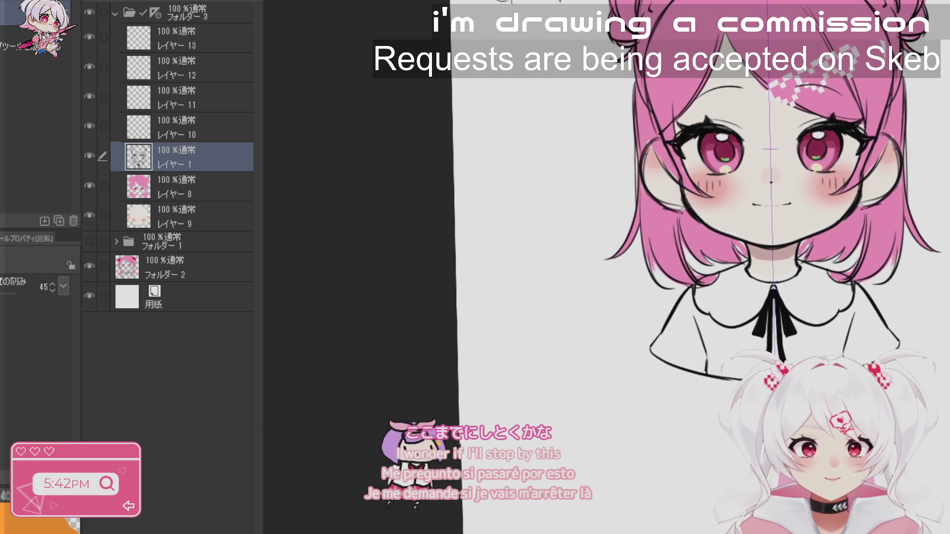
drag(853, 148, 941, 228)
drag(853, 258, 844, 346)
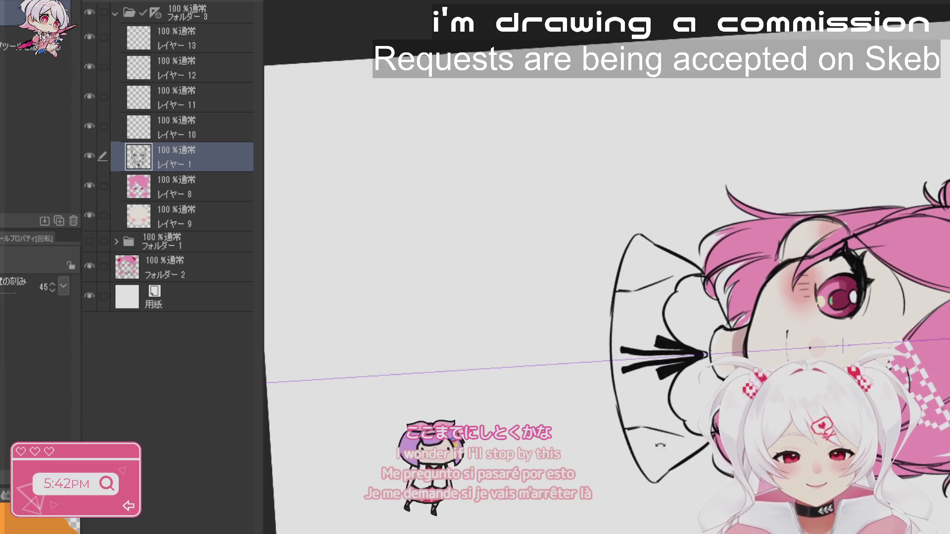
key(b)
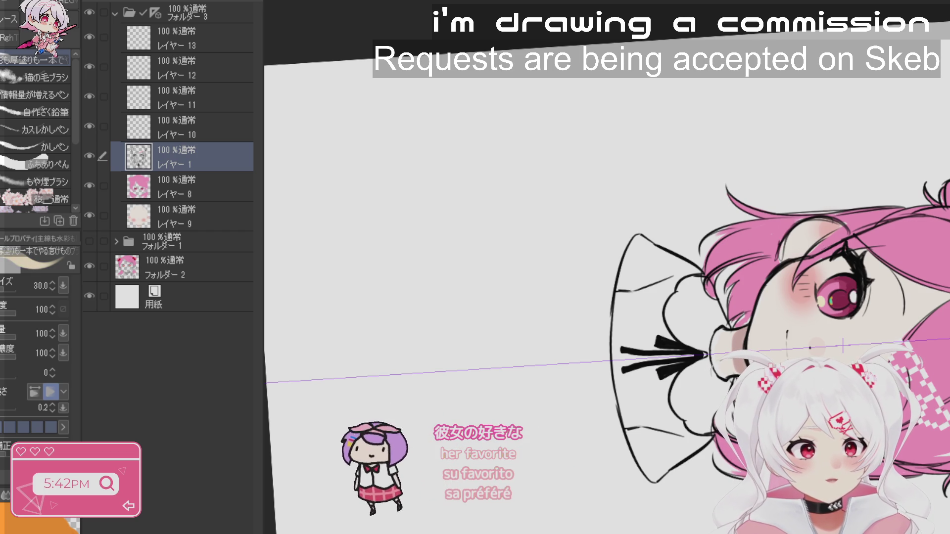
click(174, 195)
drag(644, 406, 653, 440)
mouse_move(636, 247)
mouse_down()
mouse_move(629, 396)
mouse_move(639, 262)
mouse_move(690, 271)
mouse_move(670, 297)
mouse_move(657, 282)
mouse_up()
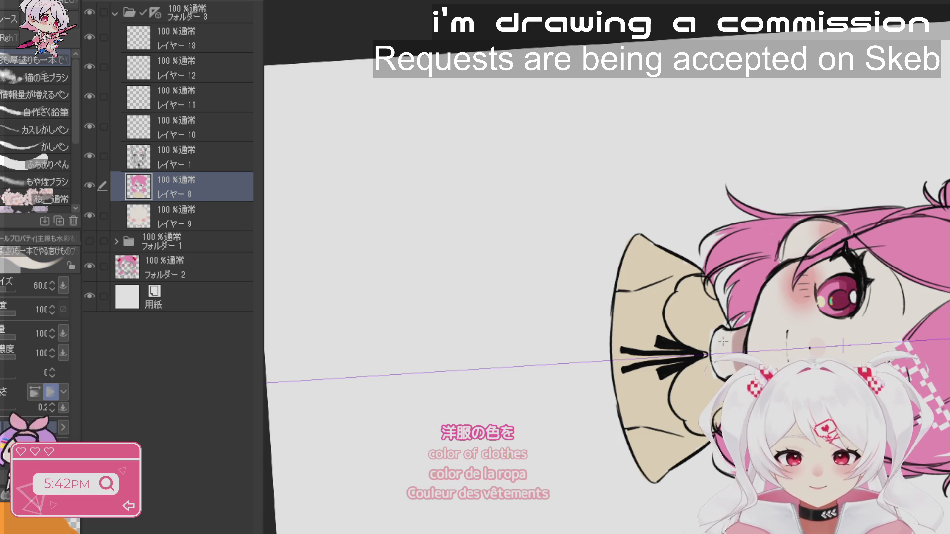
- Return to レイヤー8, shrink the brush to size 25 and eyedrop the beige from the clothes
key(alt+bracketleft)
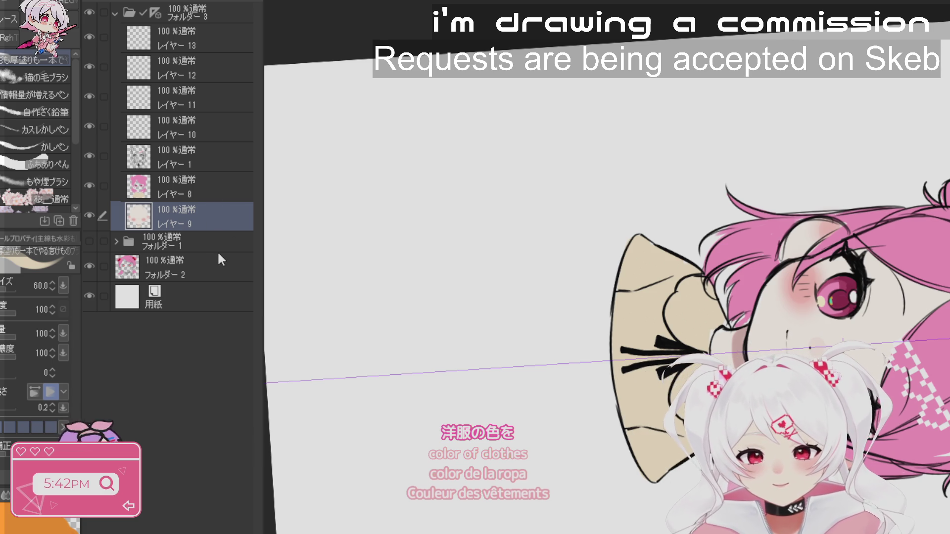
click(209, 179)
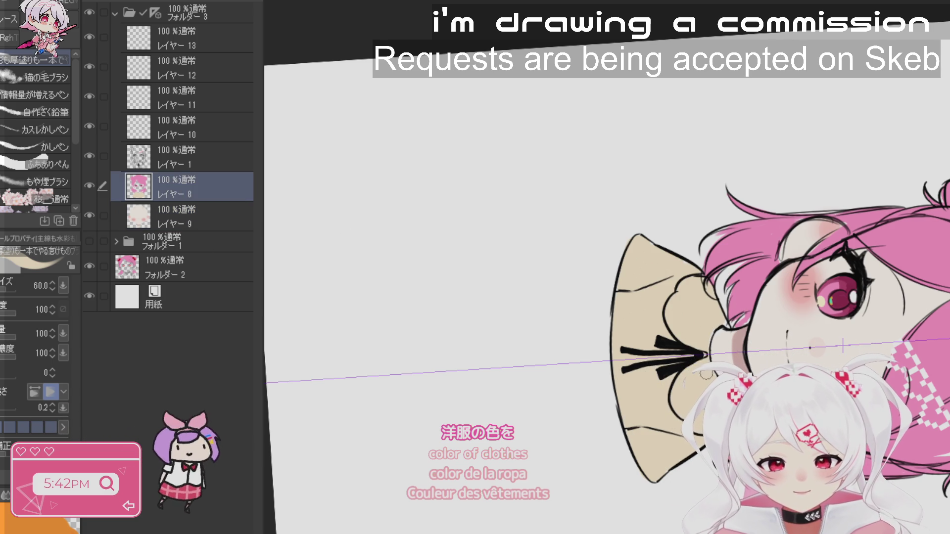
key(bracketleft)
key(bracketleft)
key(bracketleft)
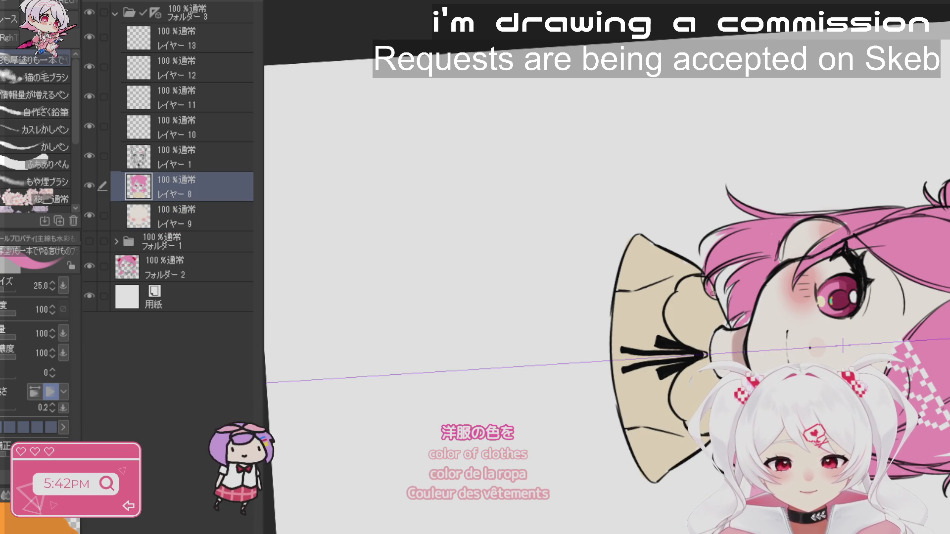
key(r)
mouse_move(711, 293)
mouse_down()
mouse_move(753, 212)
mouse_move(837, 237)
mouse_move(892, 271)
mouse_up()
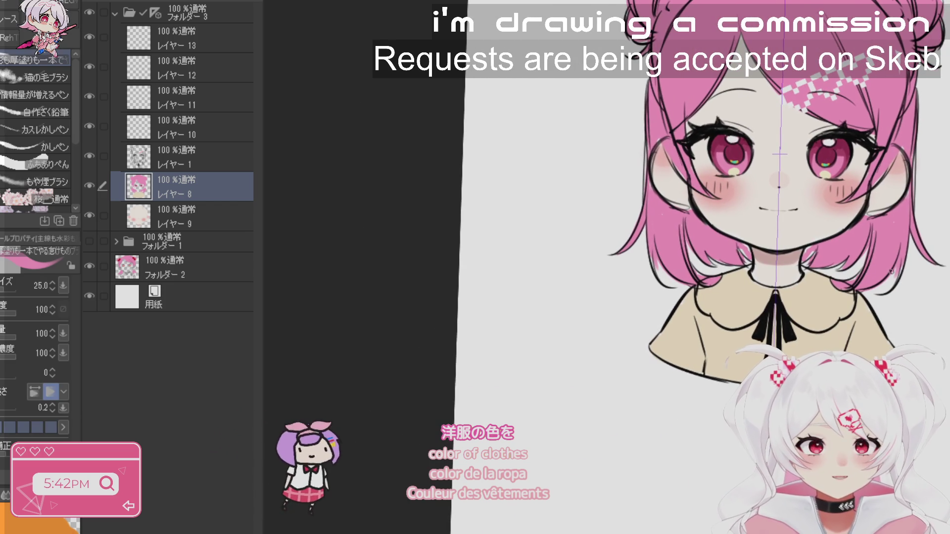
alt+click(802, 301)
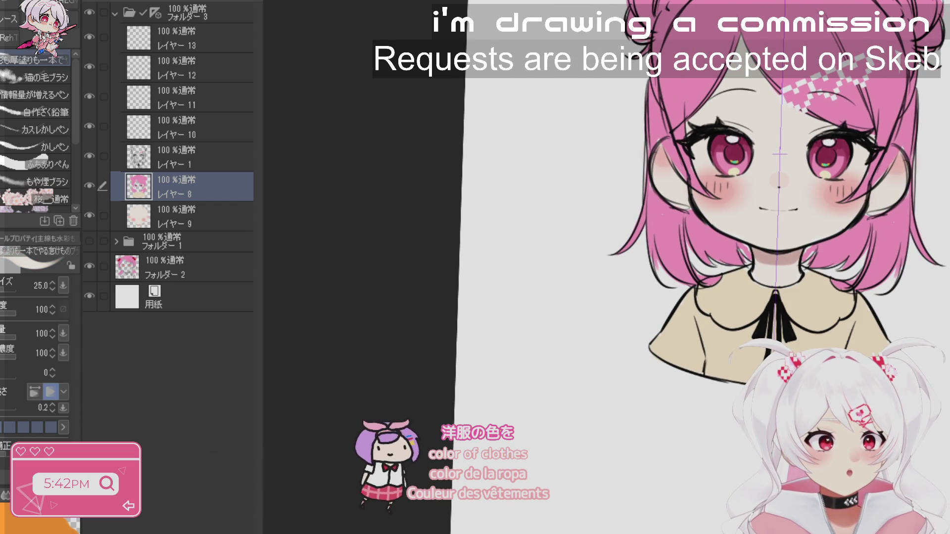
- Paint the blouse body beige, turning the canvas sideways for the sleeve and back upright
key(r)
drag(874, 197, 688, 298)
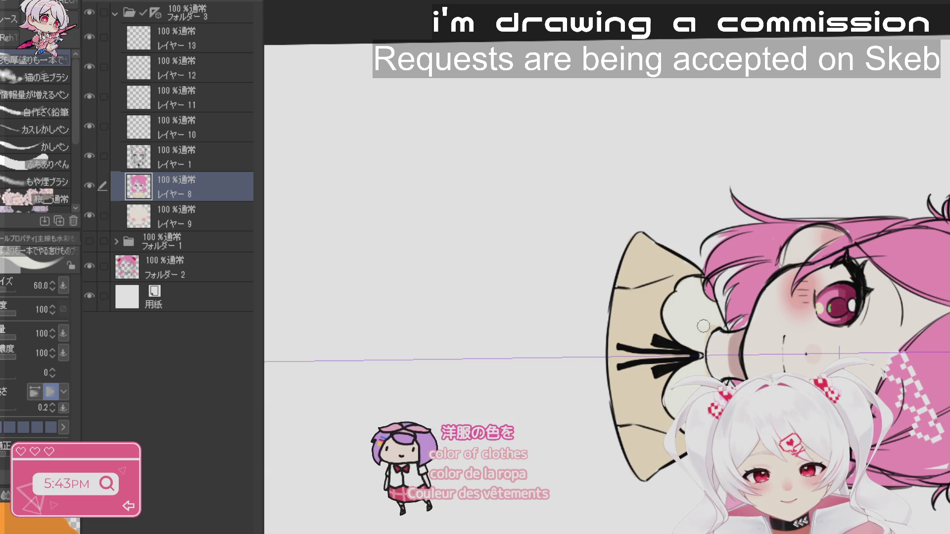
key(r)
mouse_move(711, 330)
mouse_down()
mouse_move(673, 188)
mouse_move(619, 124)
mouse_move(470, 123)
mouse_up()
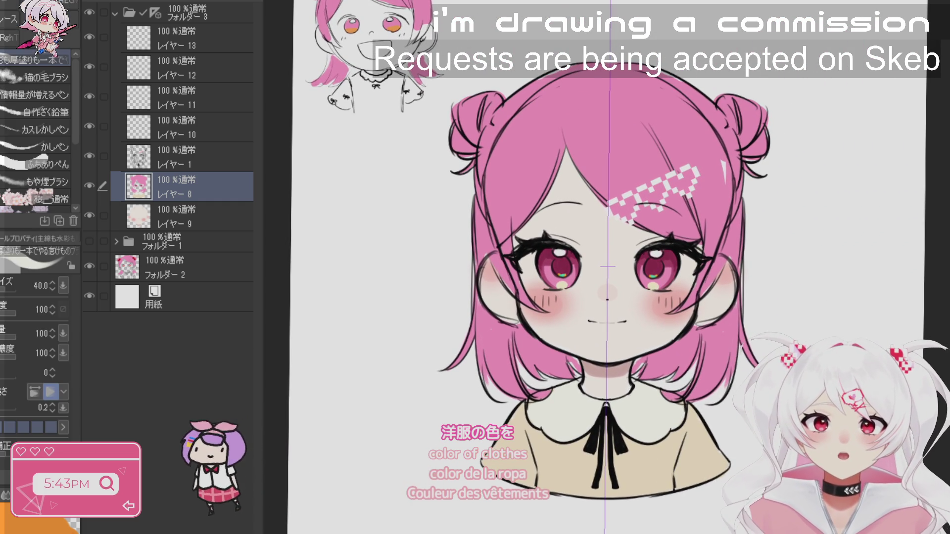
scroll(863, 479, down, 2)
drag(668, 297, 629, 254)
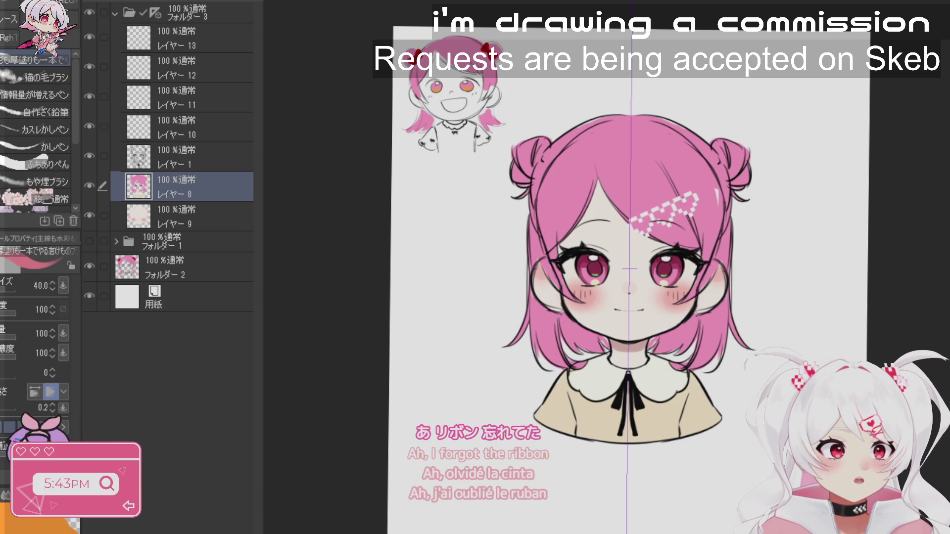
- Add a new layer above レイヤー1 and ink the ribbon outline on the hair bun
scroll(594, 270, up, 3)
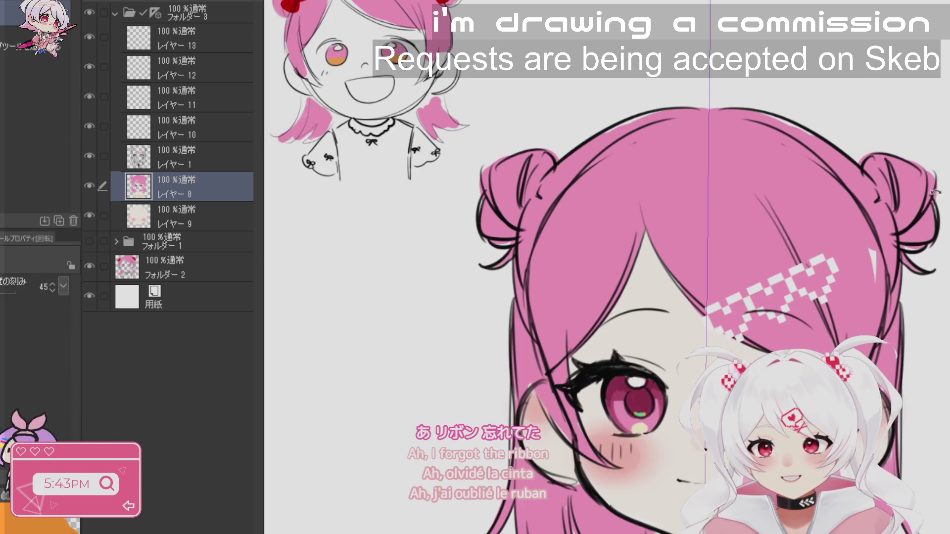
key(^)
key(^)
click(191, 166)
key(ctrl+shift+n)
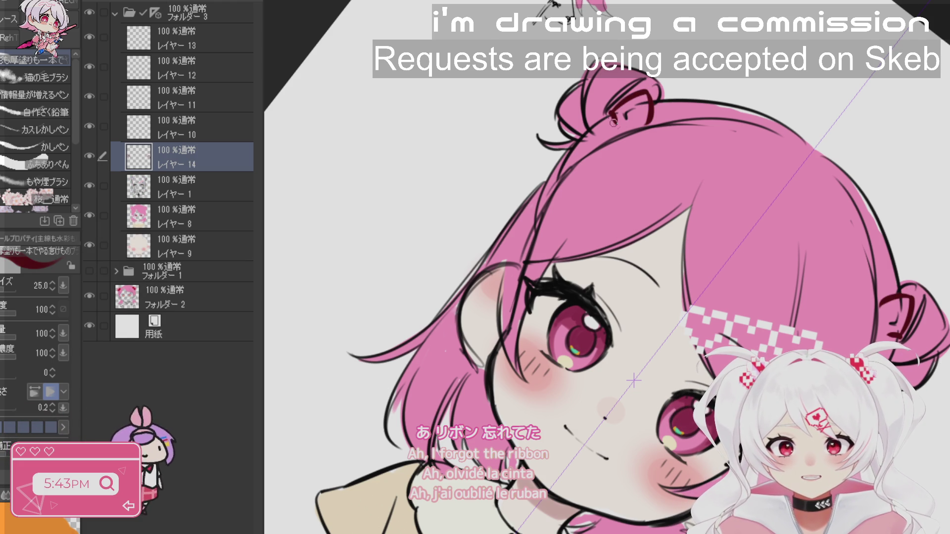
mouse_move(598, 117)
mouse_down()
mouse_move(564, 146)
mouse_move(606, 128)
mouse_move(651, 126)
mouse_up()
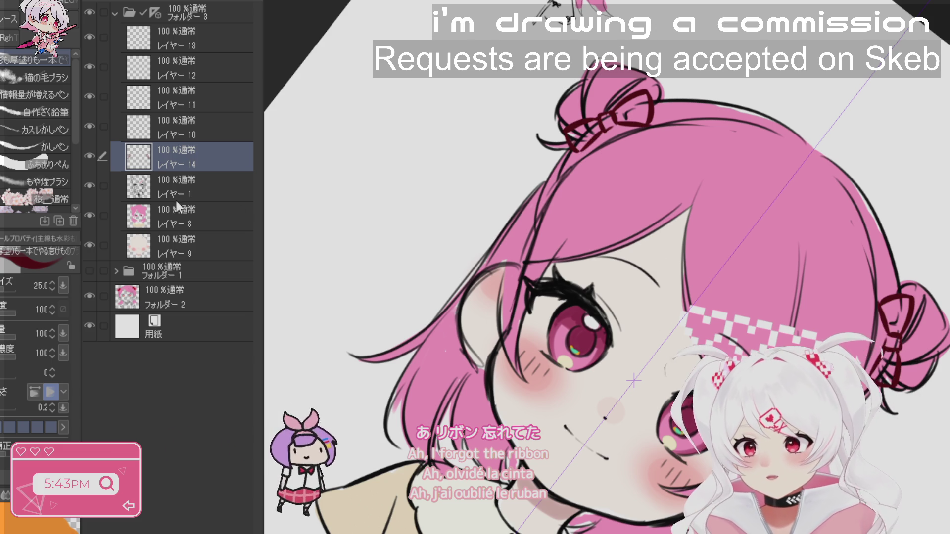
- Pick a brighter red and fill the ribbons solid red on another new layer with a size-30 brush
key(alt+bracketleft)
alt+click(663, 160)
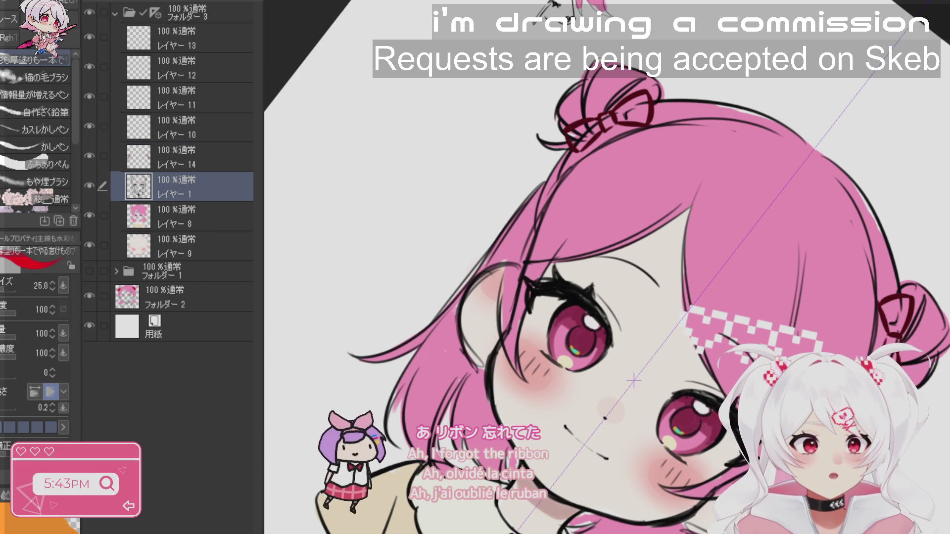
key(alt+bracketleft)
key(bracketright)
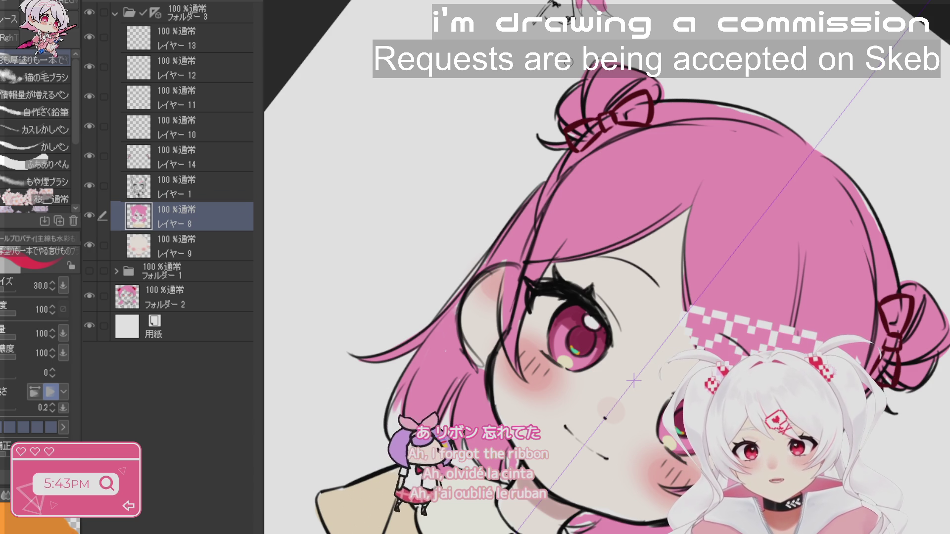
click(175, 190)
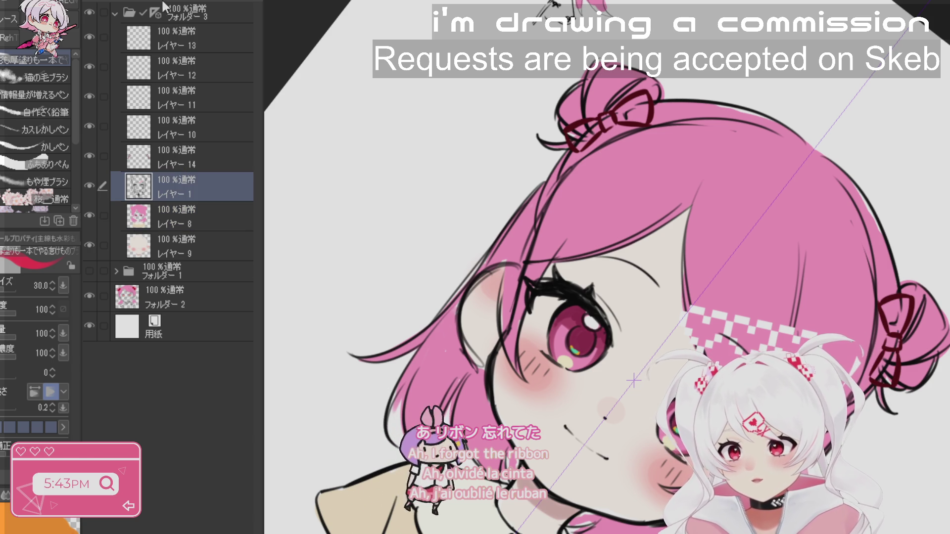
key(ctrl+shift+n)
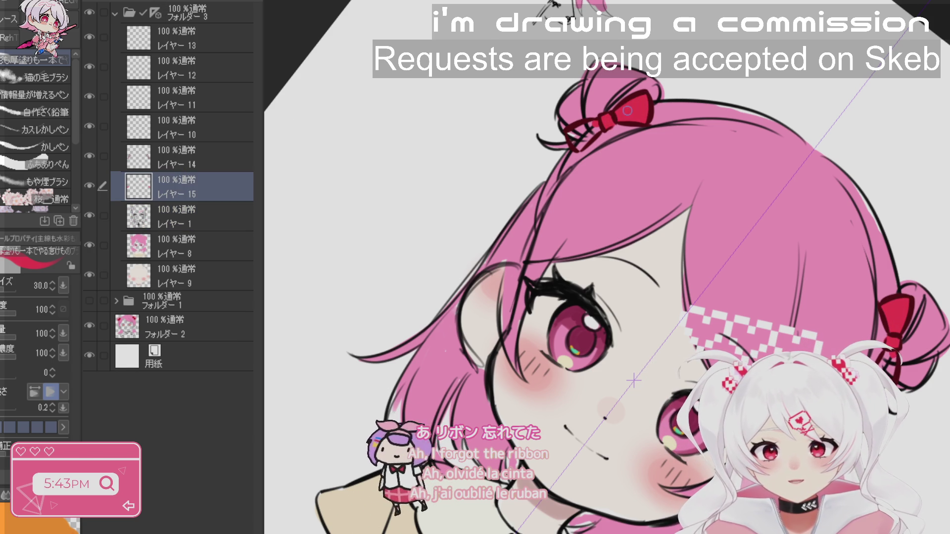
mouse_move(592, 127)
mouse_down()
mouse_move(571, 131)
mouse_move(576, 149)
mouse_move(596, 134)
mouse_move(585, 138)
mouse_up()
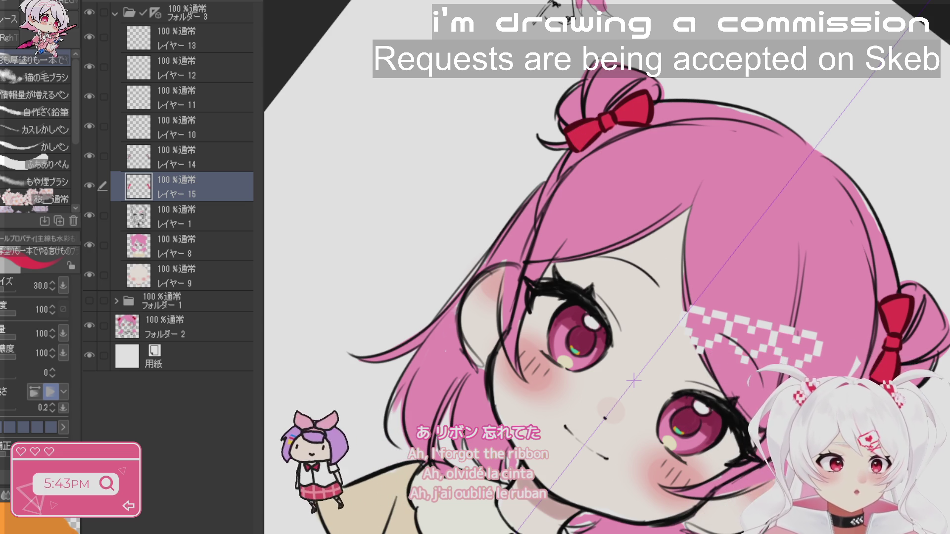
key(ctrl+at)
scroll(926, 468, down, 3)
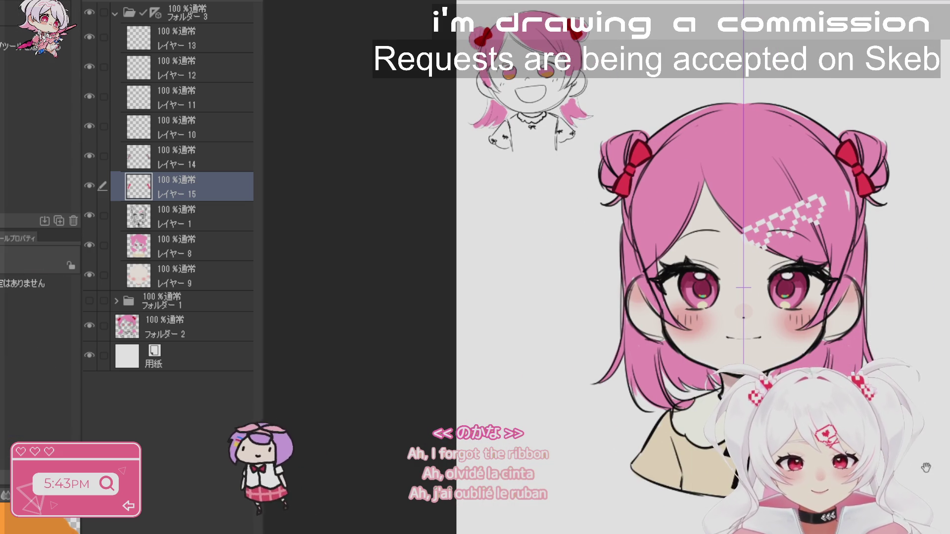
key(b)
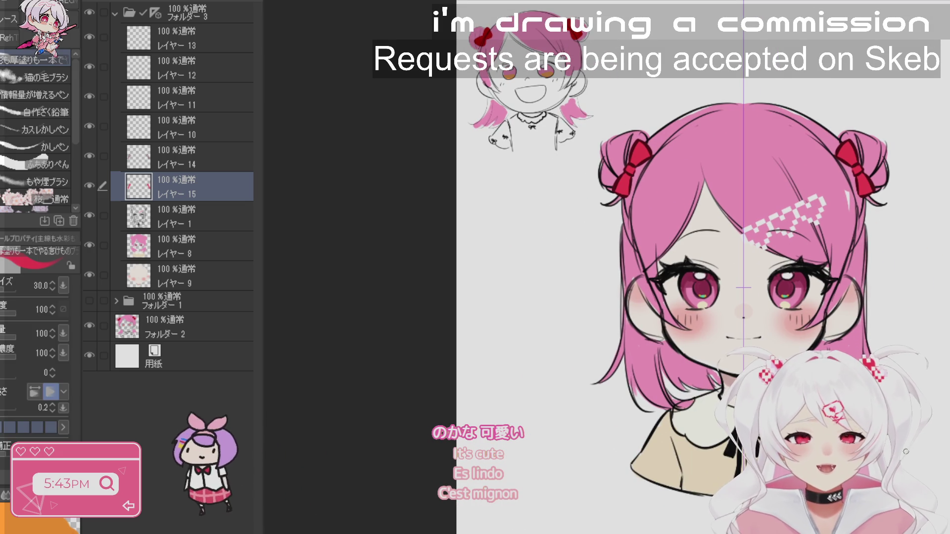
- Handwrite ちゃん beneath つむ beside the head
mouse_move(742, 287)
mouse_down()
mouse_move(714, 220)
mouse_move(720, 230)
mouse_up()
drag(907, 457, 935, 484)
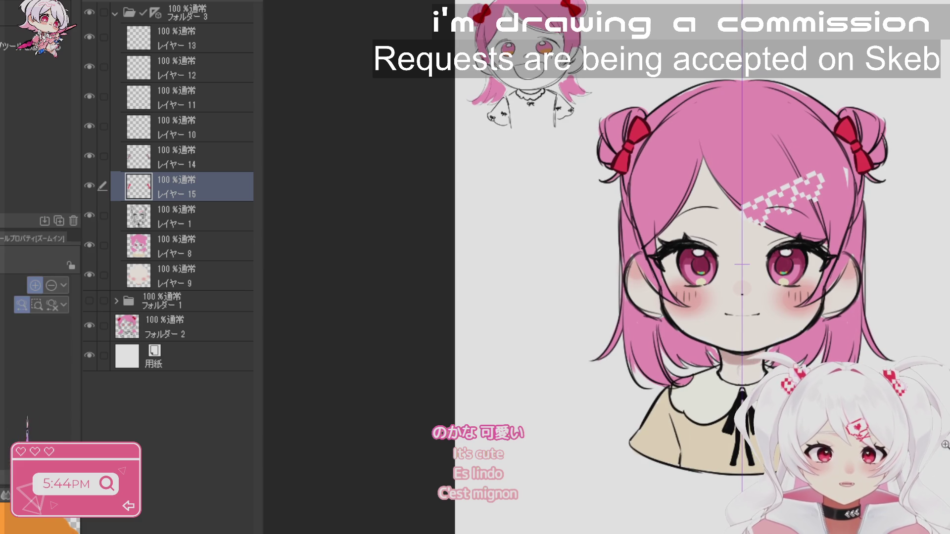
scroll(919, 437, down, 2)
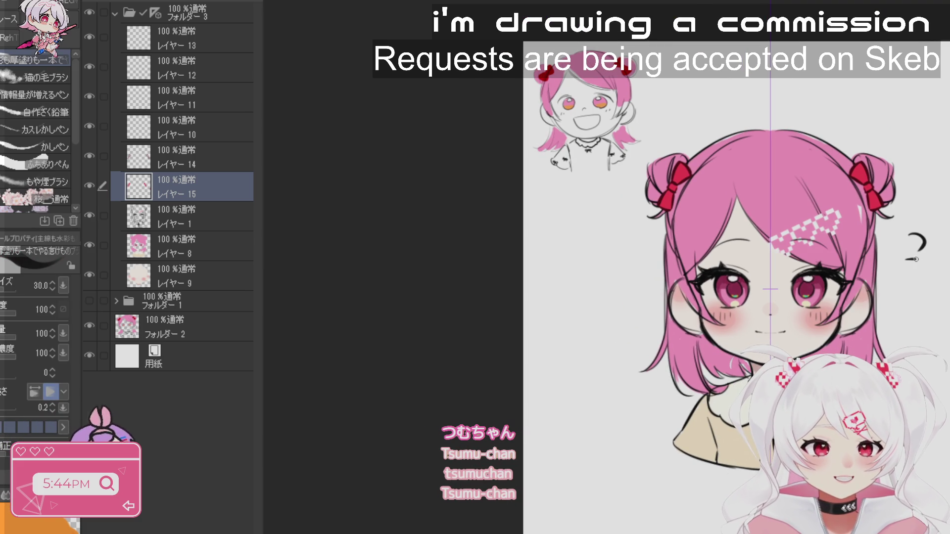
drag(911, 290, 920, 288)
mouse_move(916, 281)
mouse_down()
mouse_move(914, 308)
mouse_move(934, 307)
mouse_move(936, 325)
mouse_up()
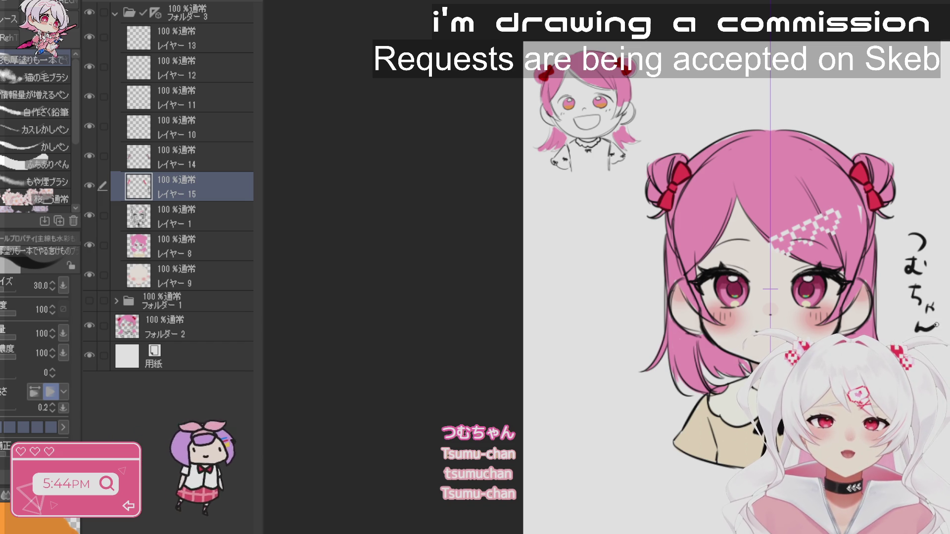
scroll(769, 287, down, 2)
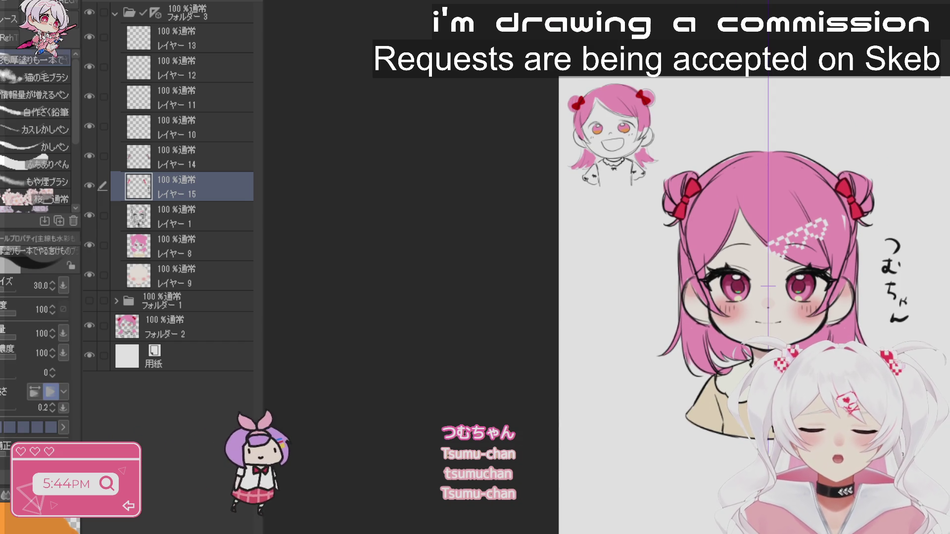
- Letter TSUMU-CHAN above the head, then multi-select レイヤー14, 15, 1, 8 and 9
key(space)
drag(945, 475, 934, 422)
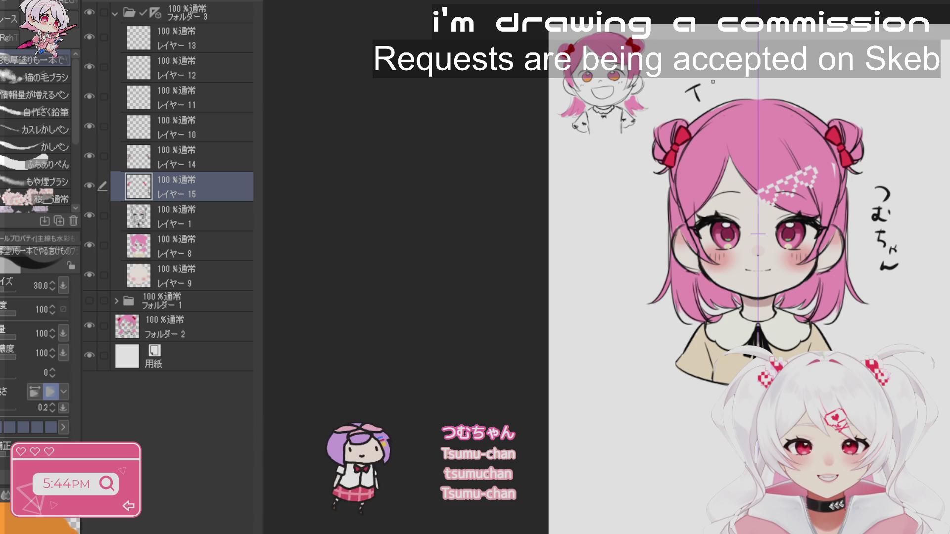
drag(720, 84, 731, 79)
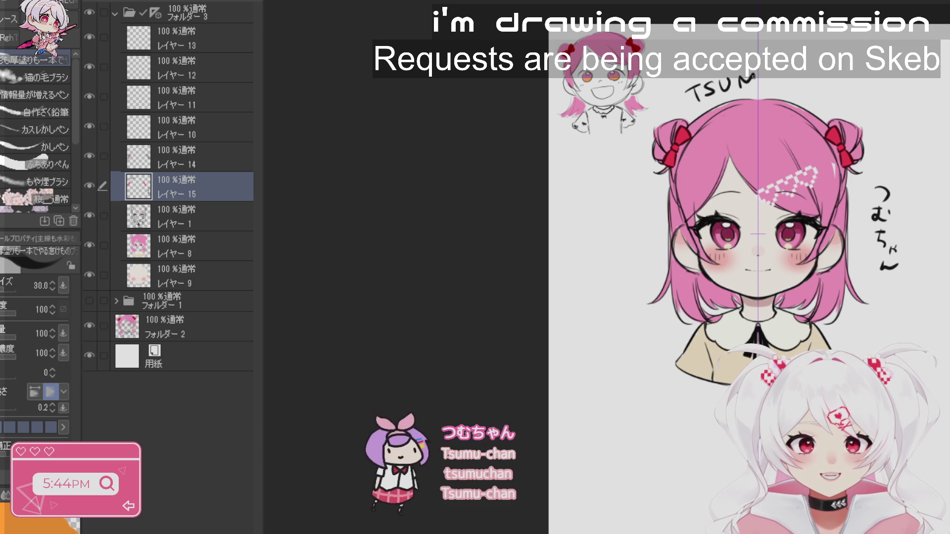
drag(812, 81, 811, 94)
drag(811, 88, 822, 95)
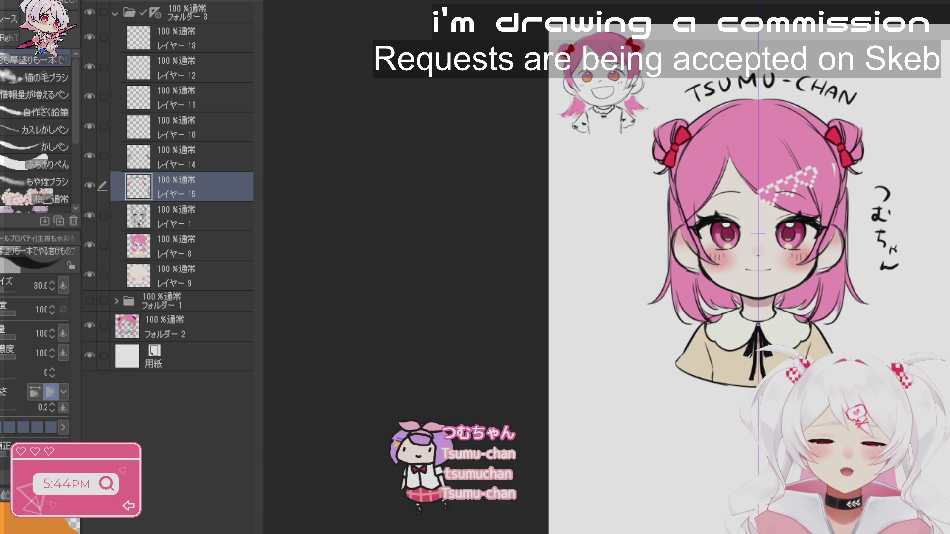
click(198, 157)
drag(105, 188, 103, 275)
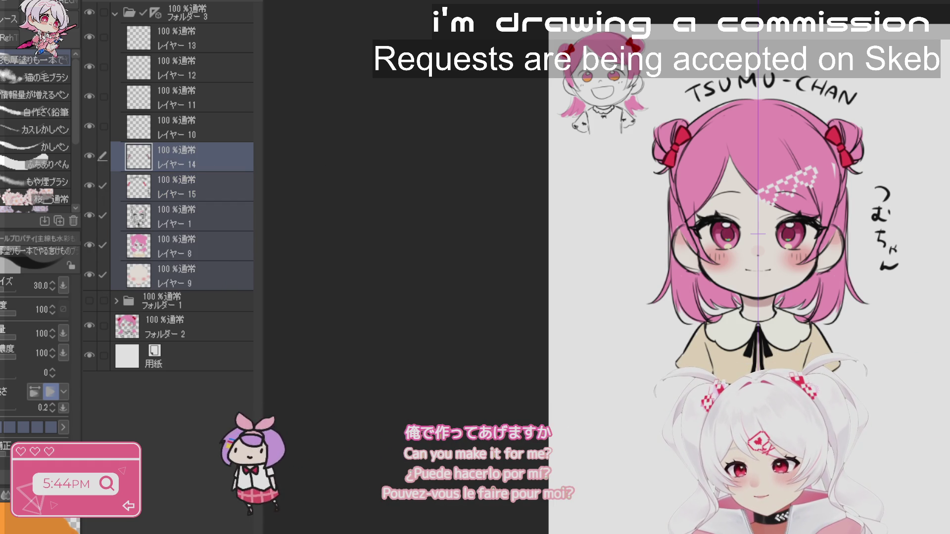
- Merge the sketch layers into one layer and set its opacity to 10%
key(shift+alt+e)
click(89, 156)
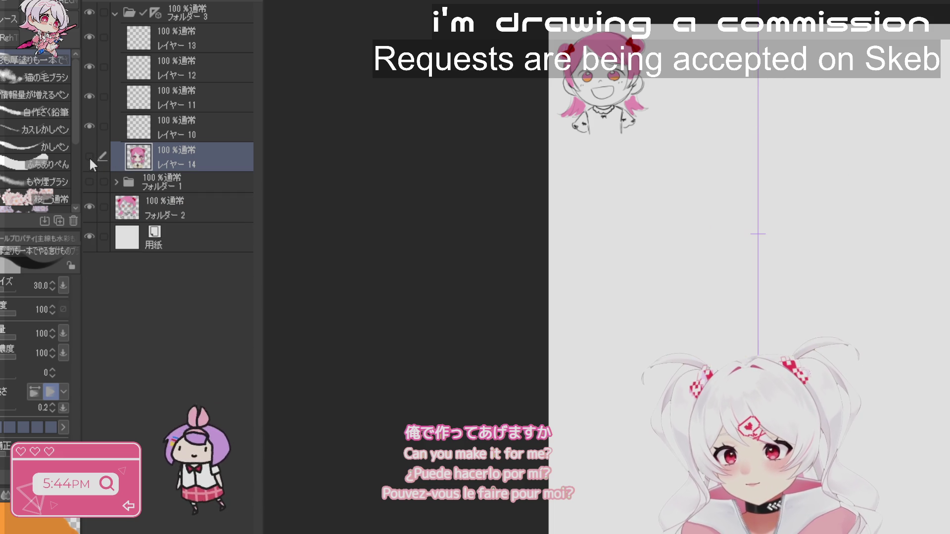
click(89, 157)
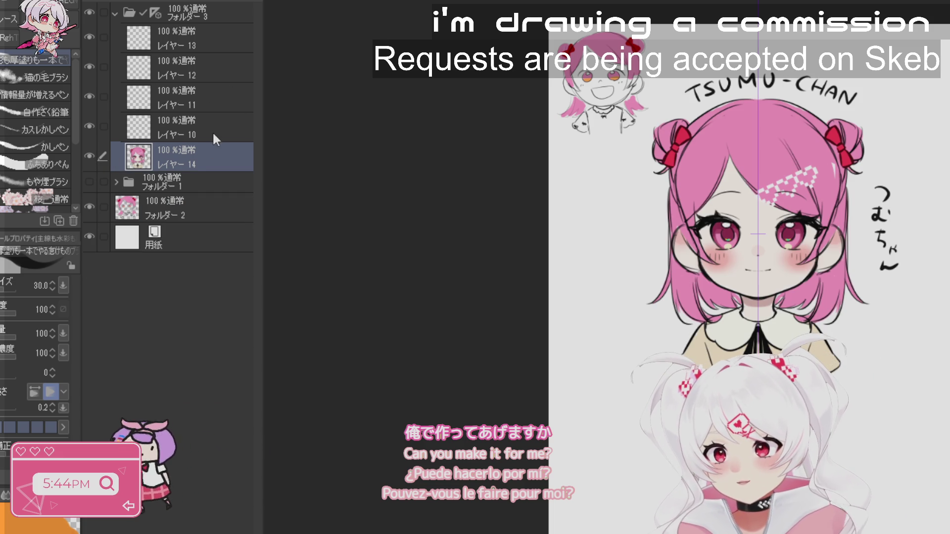
text(10)
key(Return)
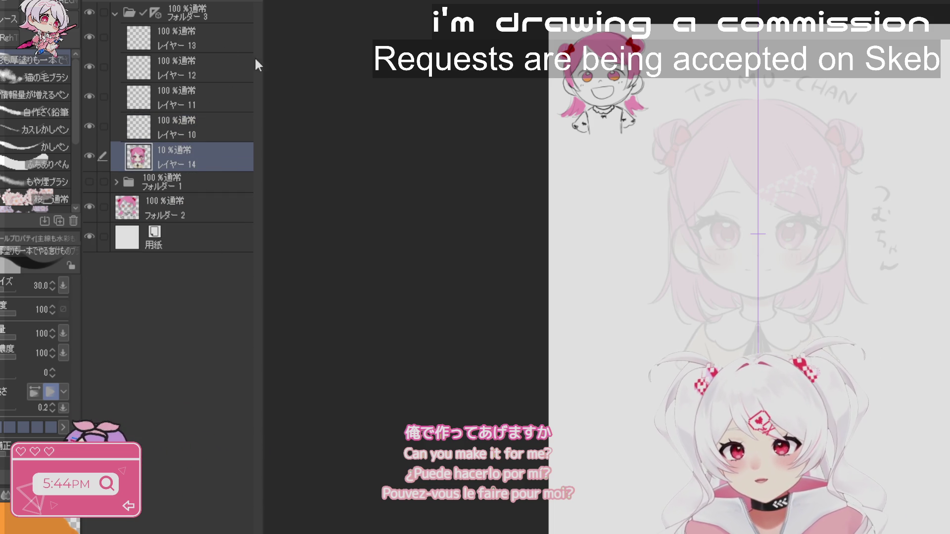
- Zoom in on the face and draw the mirrored top-of-head arc on empty レイヤー 10
key(ctrl+space)
click(849, 254)
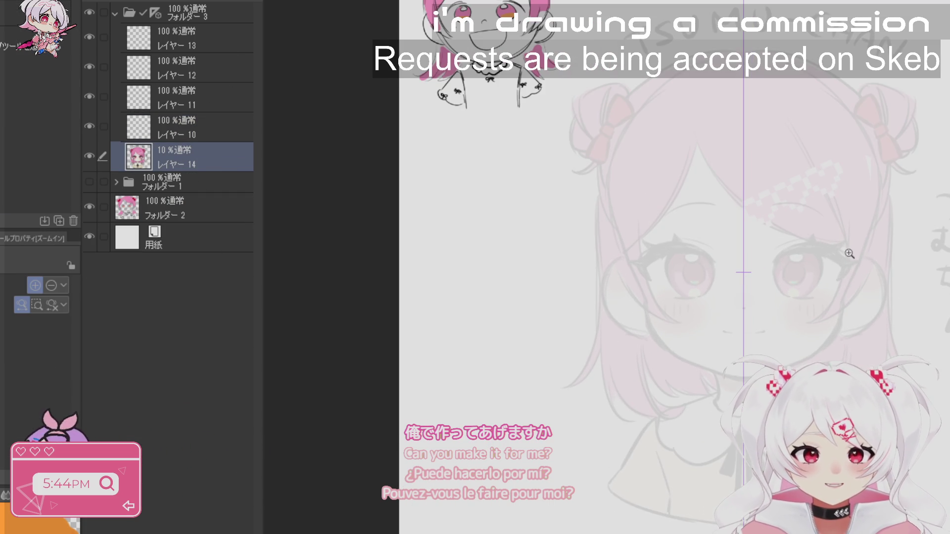
click(827, 295)
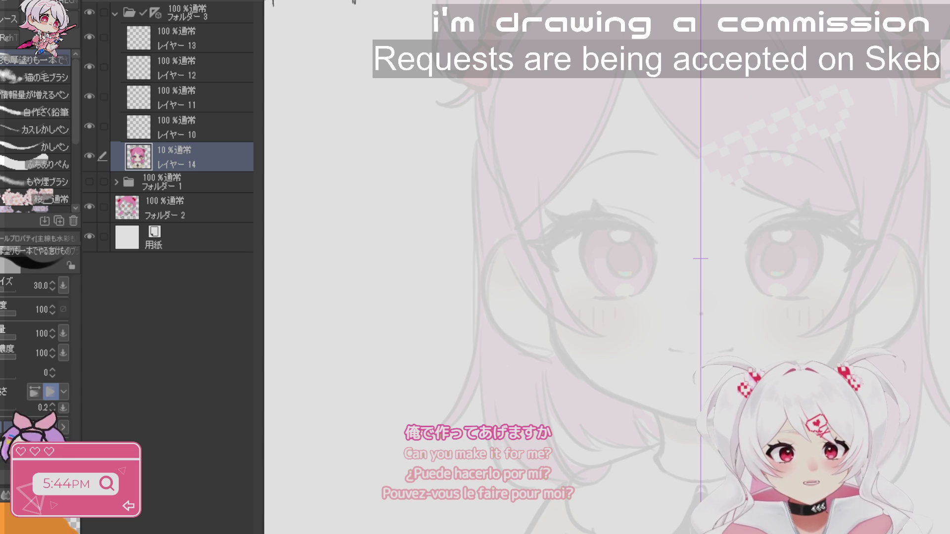
key(ctrl+space)
click(755, 223)
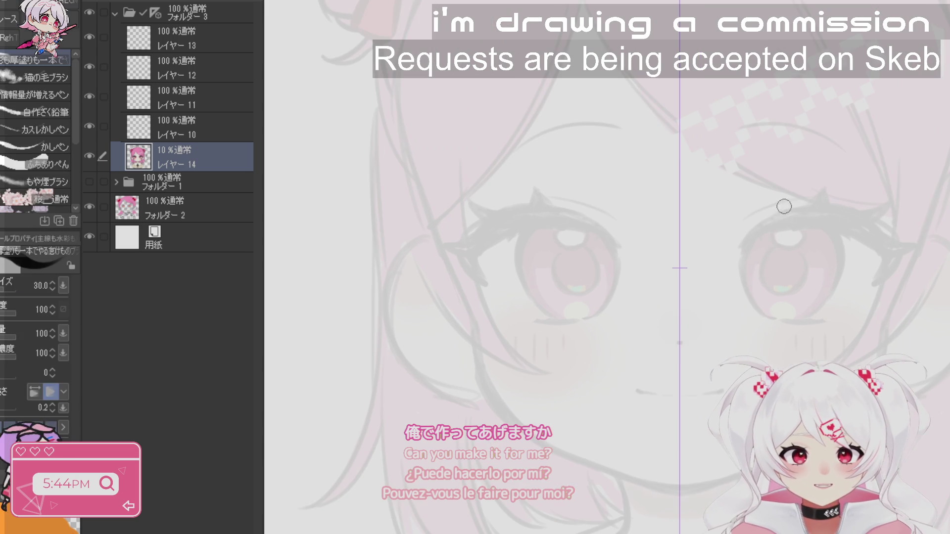
ctrl+alt+click(785, 294)
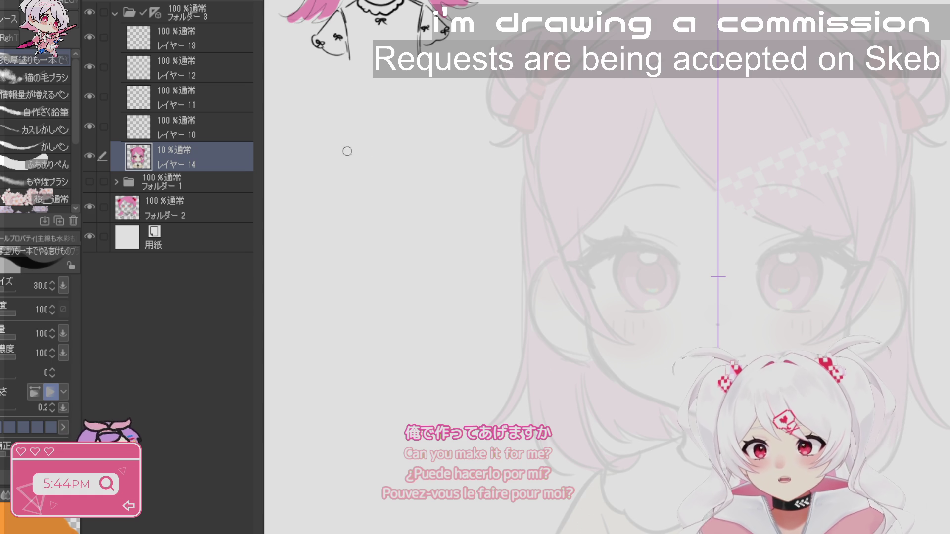
click(200, 136)
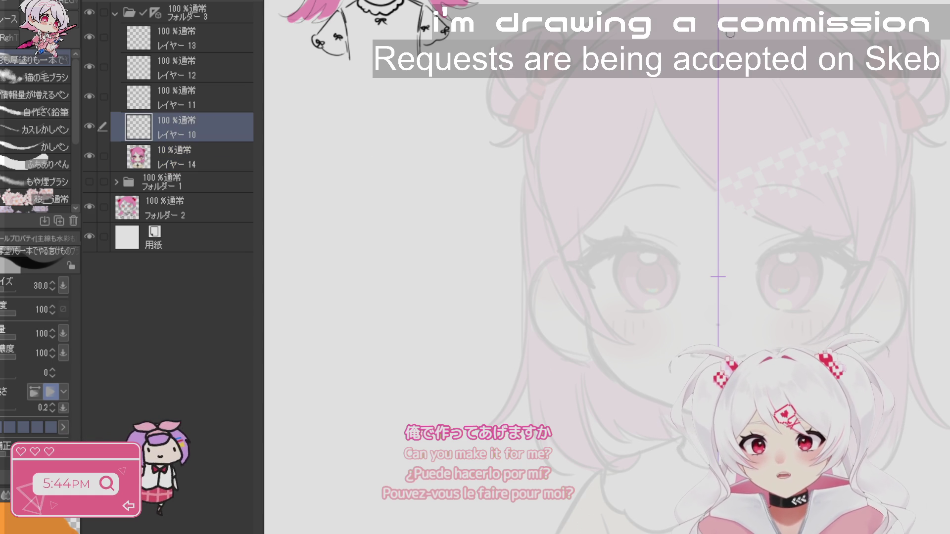
mouse_move(718, 62)
mouse_down()
mouse_move(648, 78)
mouse_move(564, 187)
mouse_move(604, 366)
mouse_move(638, 391)
mouse_move(569, 347)
mouse_up()
key(shift+space)
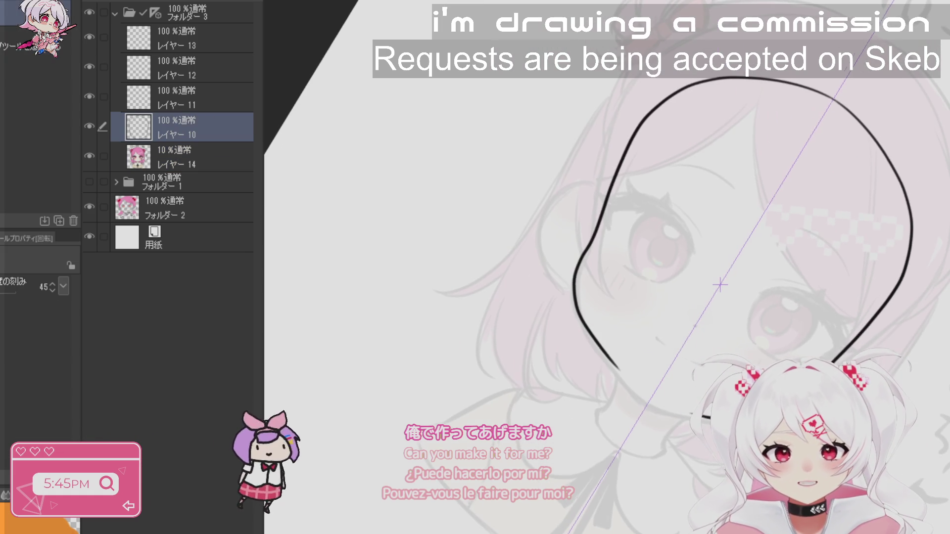
key(ctrl+z)
mouse_move(834, 95)
mouse_down()
mouse_move(760, 74)
mouse_move(626, 144)
mouse_move(574, 304)
mouse_move(608, 376)
mouse_up()
key(shift+space)
drag(671, 315, 688, 342)
key(ctrl+z)
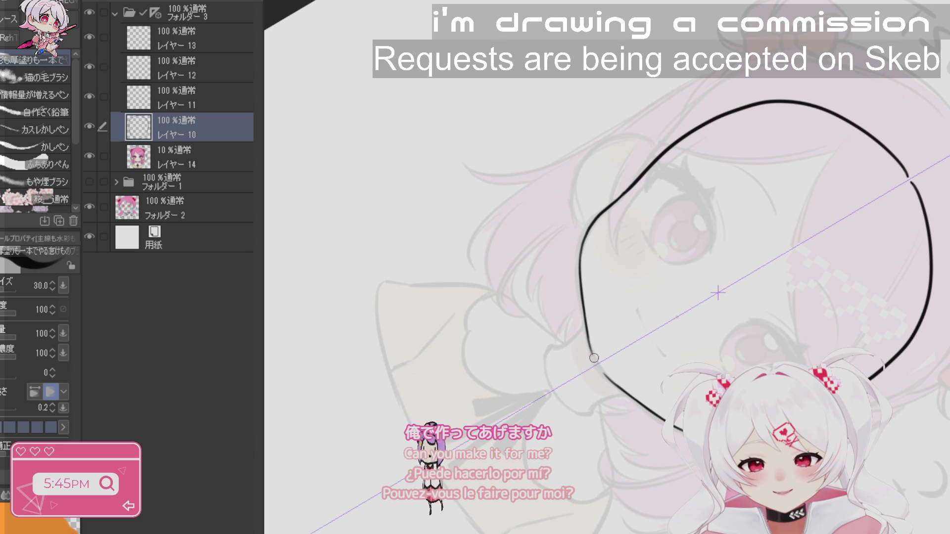
- On a new layer, draw the left side of the face outline, then try neck lines on レイヤー 11
key(shift+space)
mouse_move(892, 362)
mouse_down()
mouse_move(792, 207)
mouse_move(643, 148)
mouse_move(511, 156)
mouse_up()
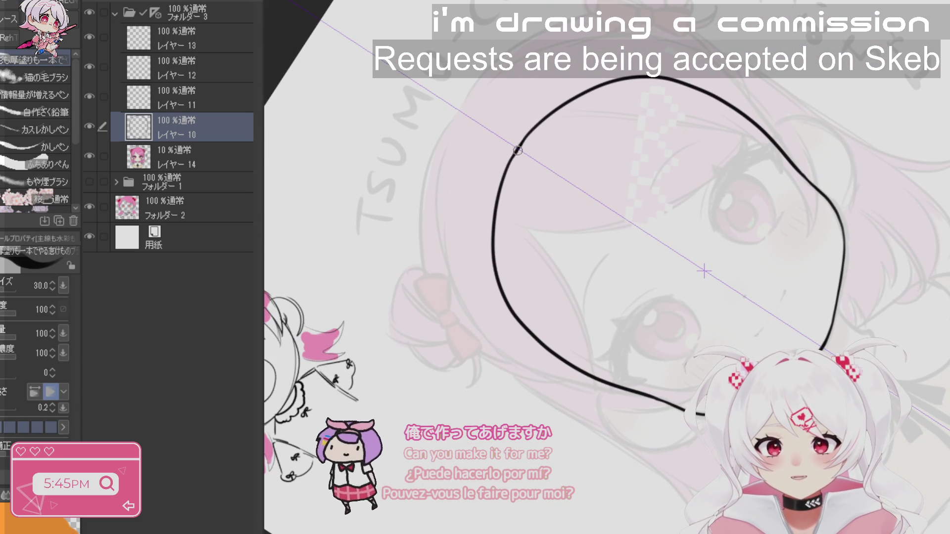
key(shift+space)
mouse_move(518, 150)
mouse_down()
mouse_move(485, 233)
mouse_move(547, 372)
mouse_up()
key(ctrl+space)
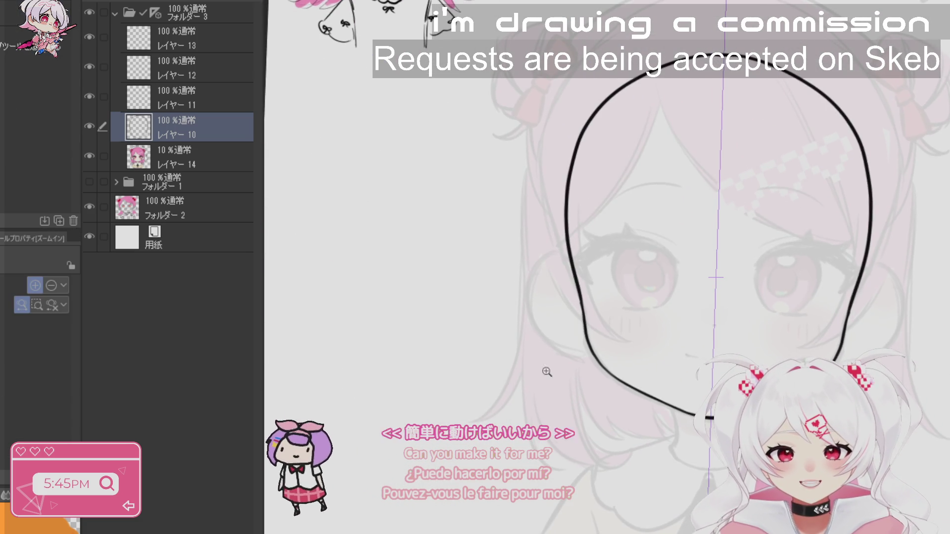
click(547, 372)
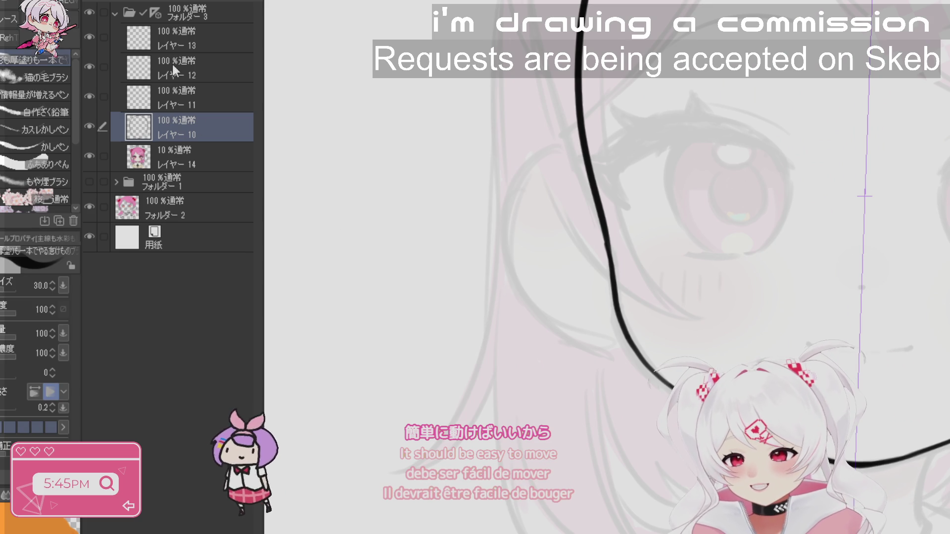
key(ctrl+shift+n)
mouse_move(582, 154)
mouse_down()
mouse_move(505, 208)
mouse_move(577, 336)
mouse_move(625, 341)
mouse_up()
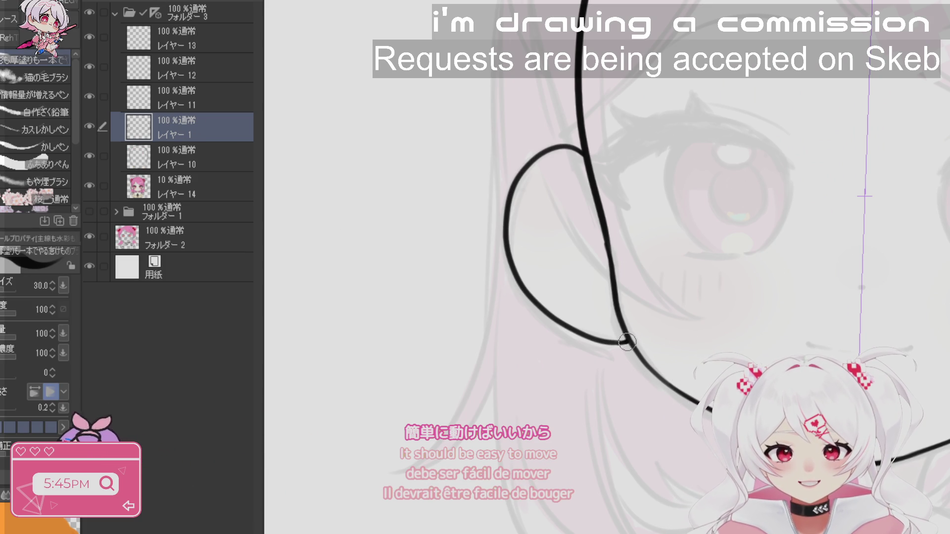
scroll(723, 342, down, 3)
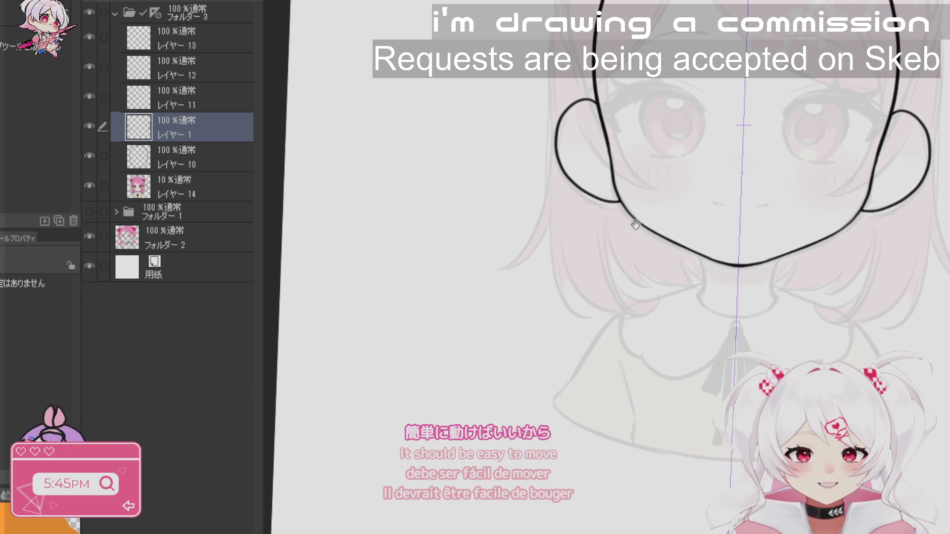
click(205, 105)
scroll(742, 266, up, 3)
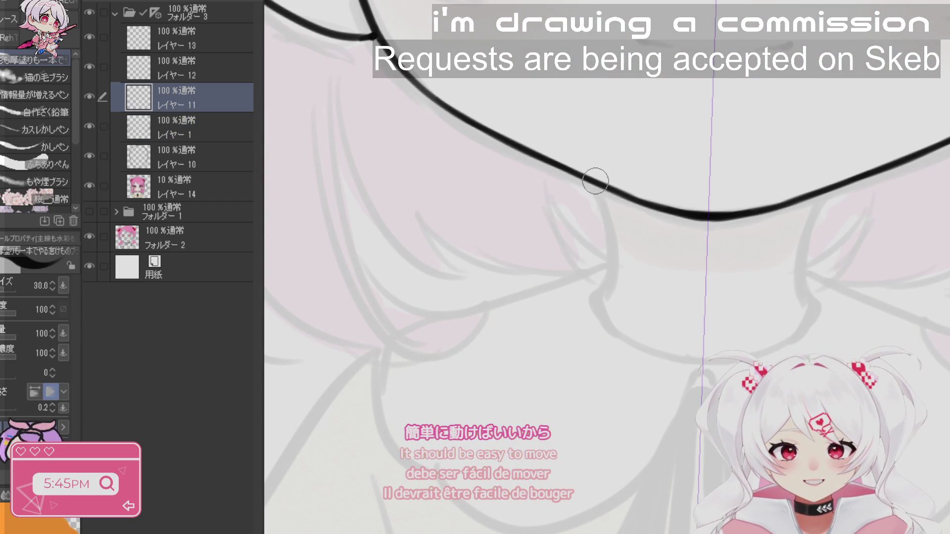
key(ctrl+z)
drag(595, 185, 602, 283)
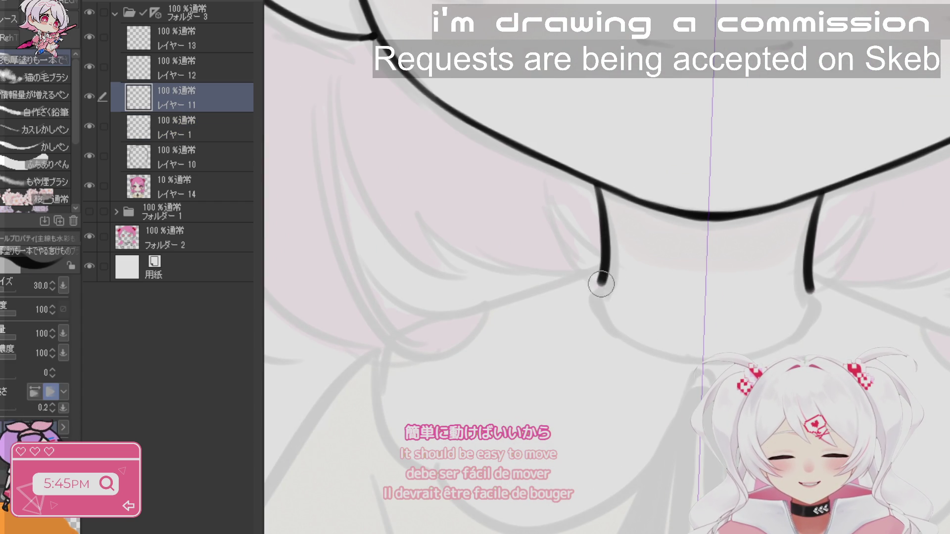
key(ctrl+z)
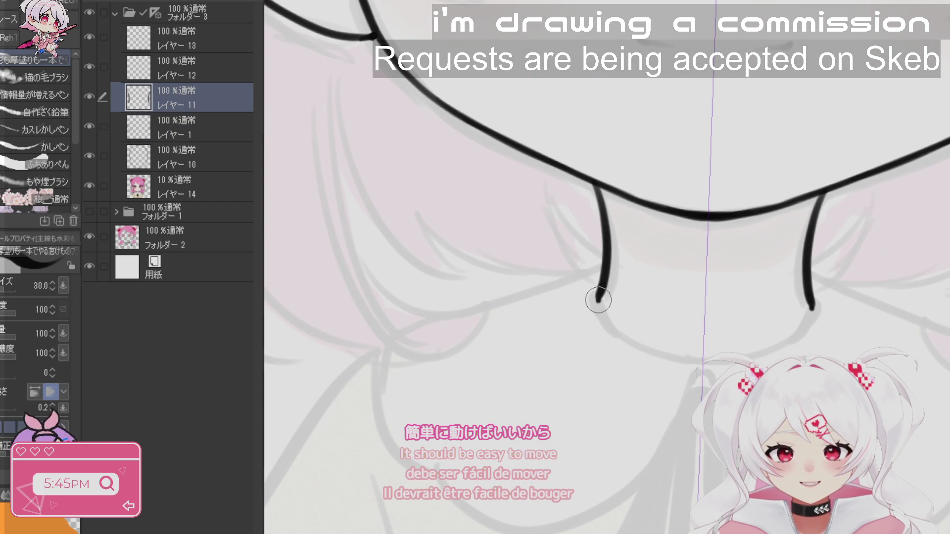
- Draw the neck curve over the head and down toward the shoulders, and rough in the side loop
scroll(764, 214, down, 3)
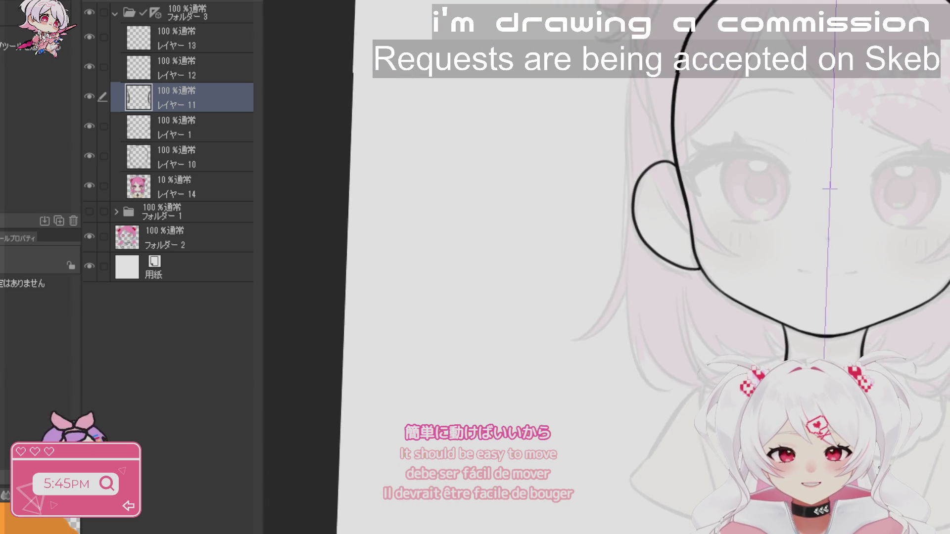
scroll(764, 214, up, 3)
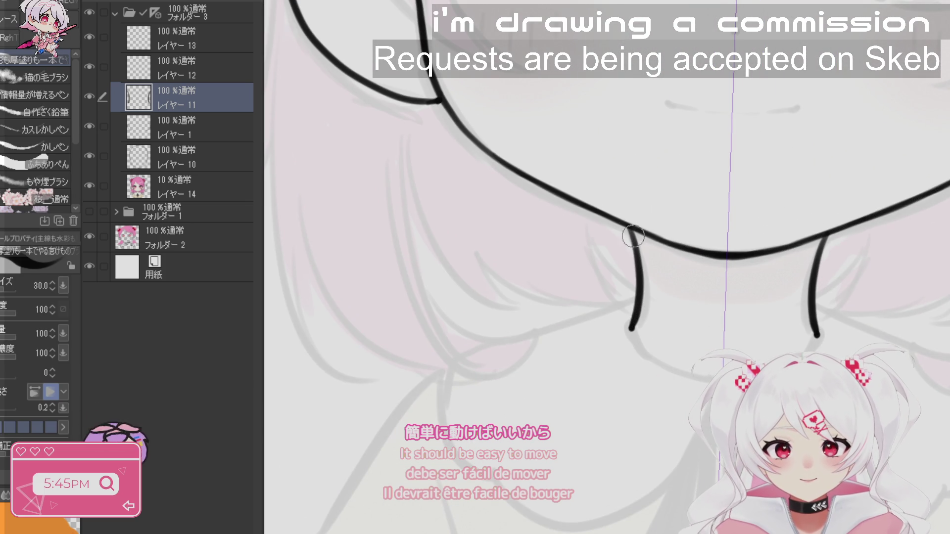
mouse_move(617, 194)
mouse_down()
mouse_move(611, 96)
mouse_move(698, 64)
mouse_up()
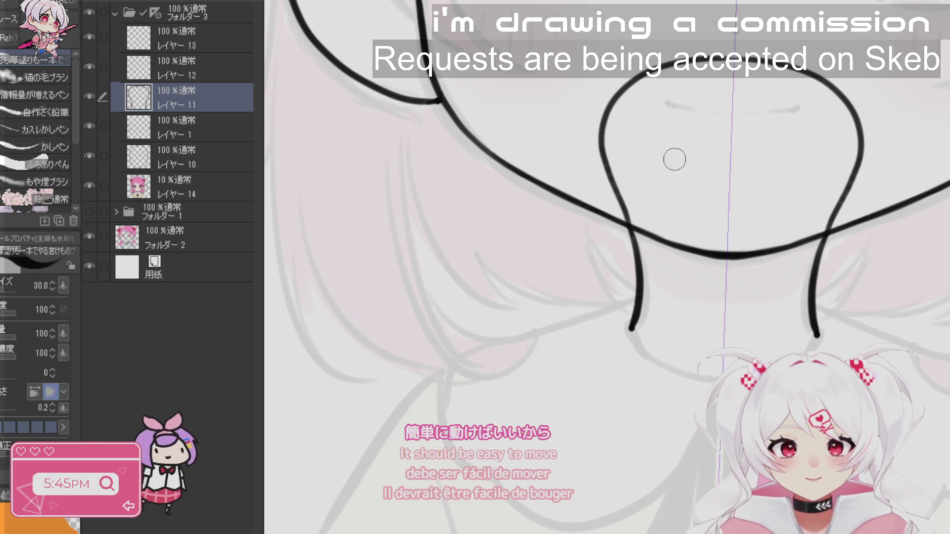
mouse_move(635, 324)
mouse_down()
mouse_move(624, 345)
mouse_move(631, 389)
mouse_move(678, 420)
mouse_move(721, 427)
mouse_up()
key(ctrl+space)
scroll(607, 267, down, 3)
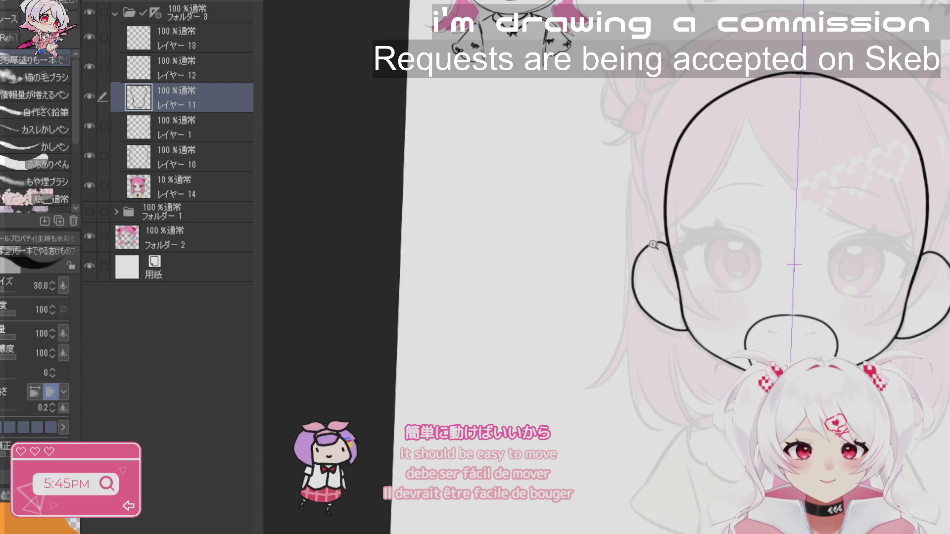
scroll(544, 257, up, 3)
mouse_move(643, 238)
mouse_down()
mouse_move(718, 274)
mouse_move(758, 352)
mouse_up()
key(ctrl+z)
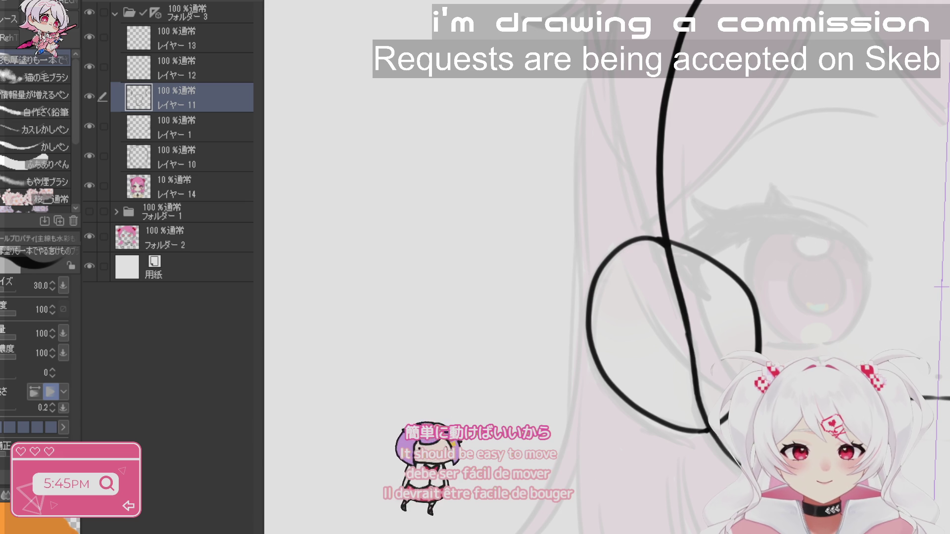
drag(664, 282, 813, 266)
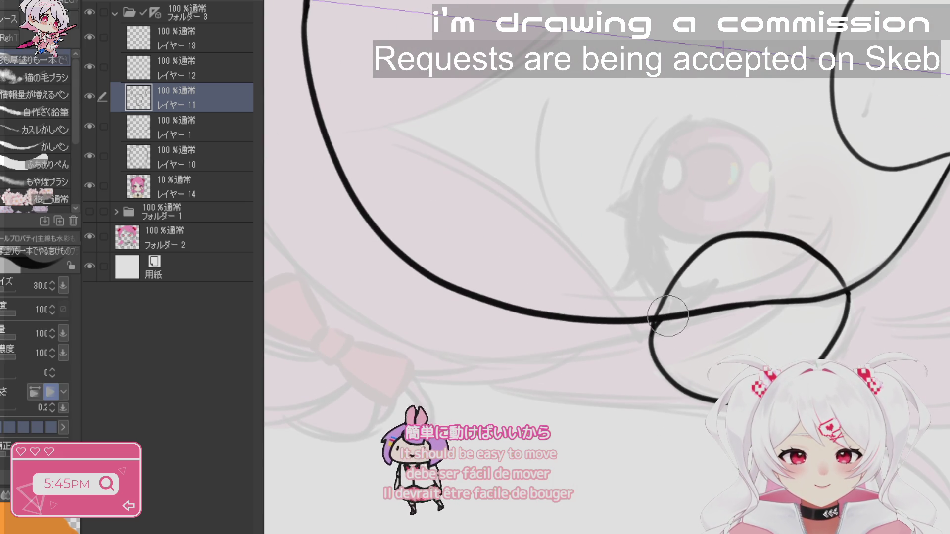
key(ctrl+z)
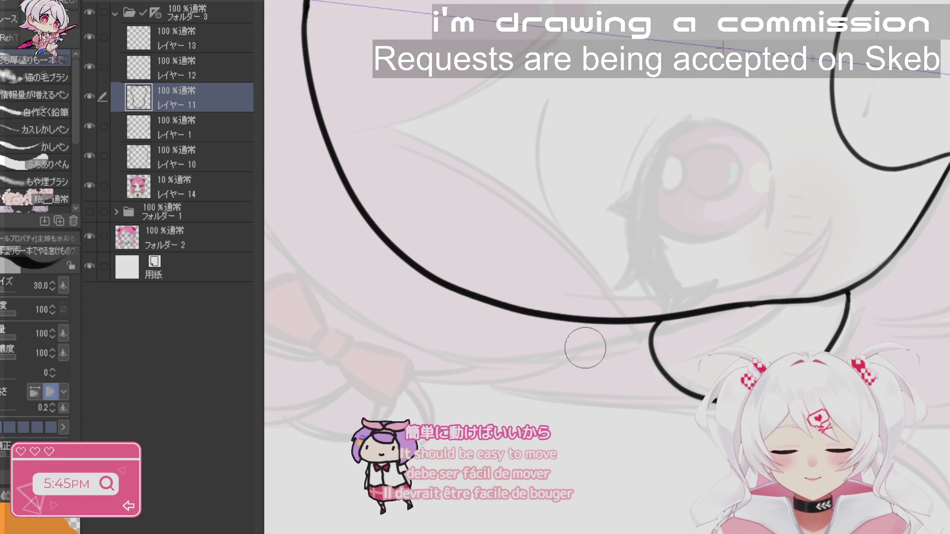
- Redraw the side loop on レイヤー 1 and zoom out to view the whole face
click(198, 135)
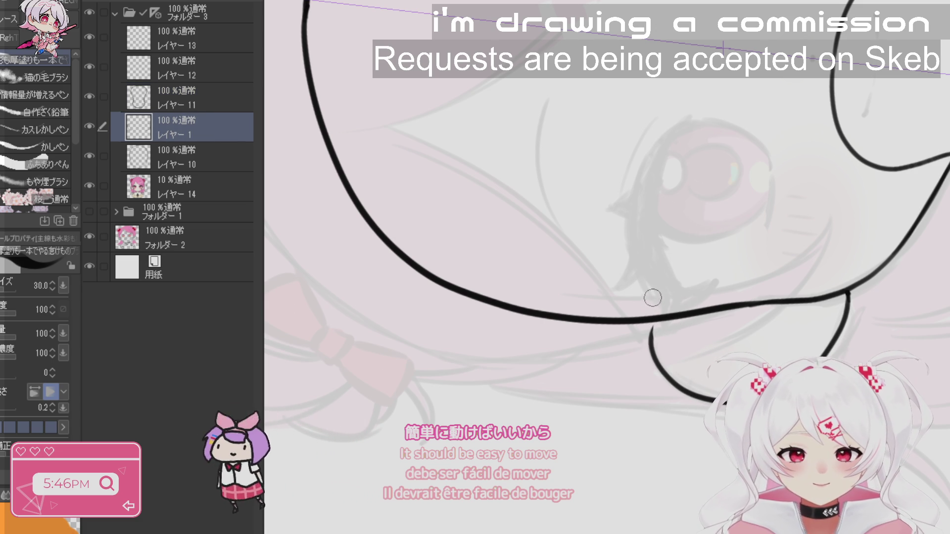
mouse_move(651, 327)
mouse_down()
mouse_move(662, 291)
mouse_move(769, 229)
mouse_move(849, 296)
mouse_up()
key(ctrl+space)
drag(926, 331, 792, 279)
key(b)
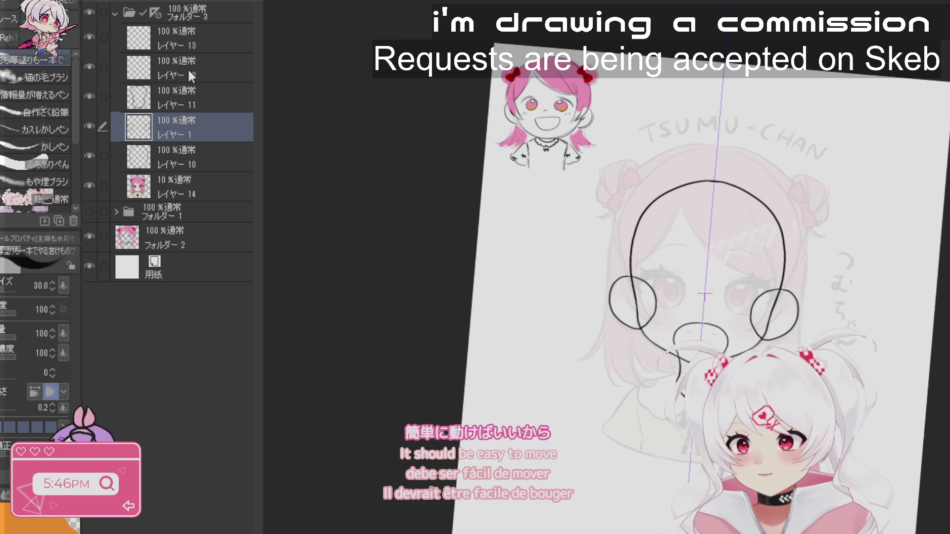
click(191, 76)
key(ctrl+space)
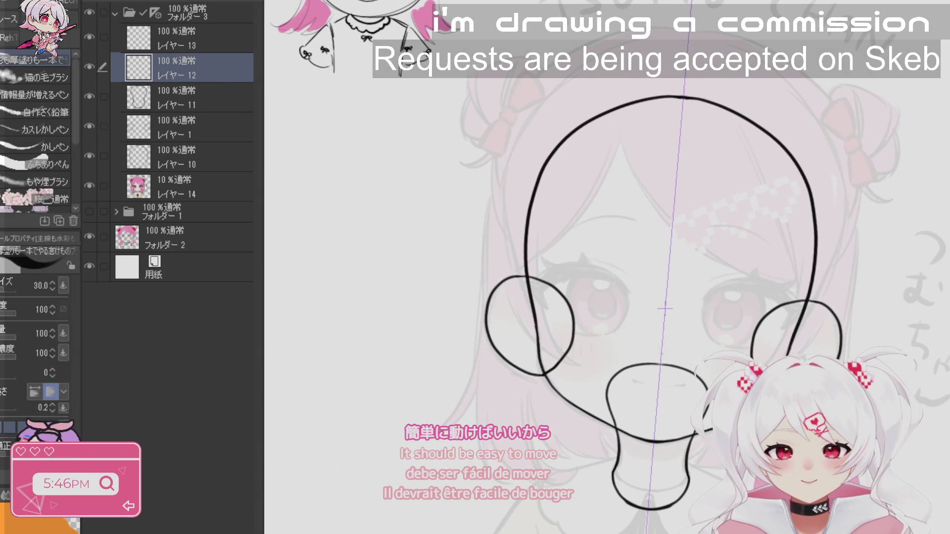
- Replace the old collar strokes with a new shoulder line from the neck, then add a new top layer
mouse_move(836, 514)
mouse_down()
mouse_move(843, 356)
mouse_move(808, 423)
mouse_up()
scroll(658, 230, up, 3)
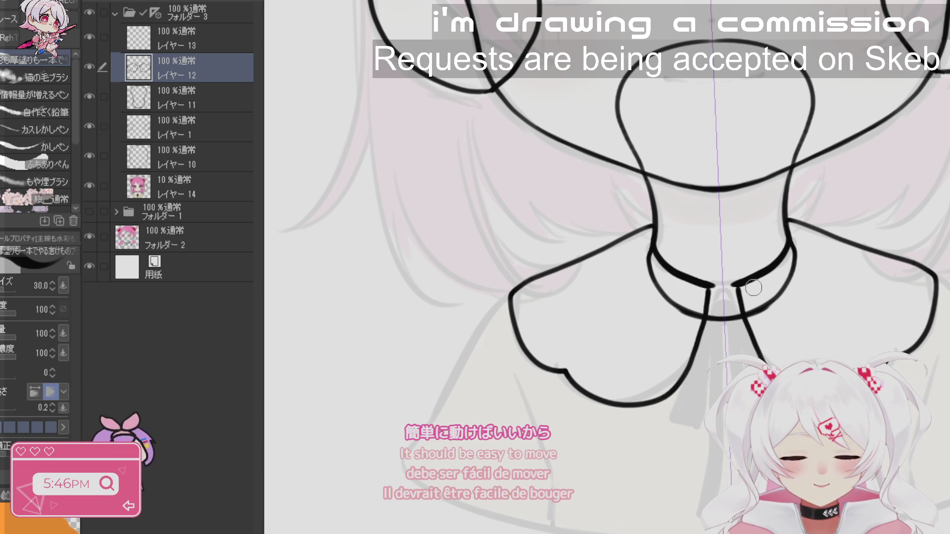
key(ctrl+z)
key(ctrl+z)
key(ctrl+z)
mouse_move(651, 228)
mouse_down()
mouse_move(517, 279)
mouse_move(517, 353)
mouse_move(567, 386)
mouse_move(663, 408)
mouse_move(713, 306)
mouse_up()
key(ctrl+minus)
drag(618, 174, 505, 345)
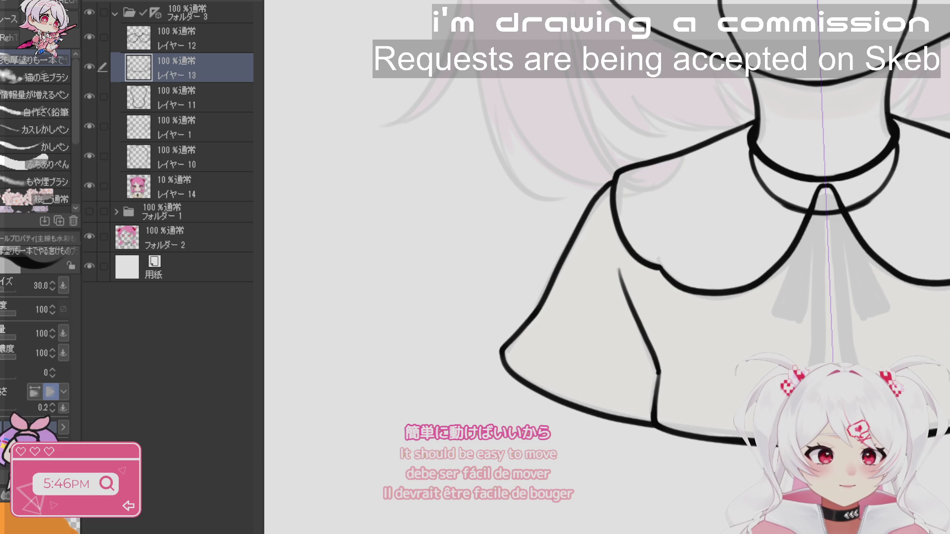
key(ctrl+shift+n)
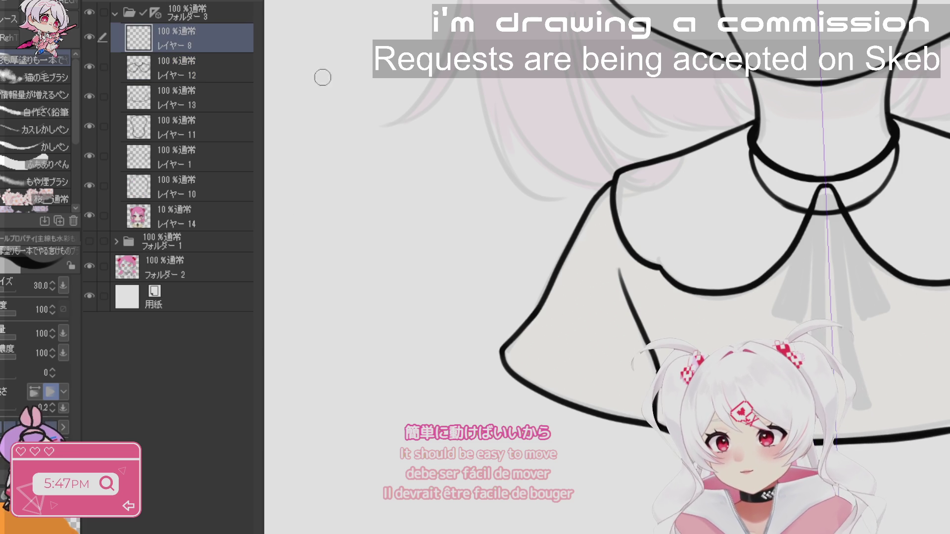
- On a fresh layer with a thinner pen, ink the tie's left edge down from the collar tag
scroll(808, 181, up, 2)
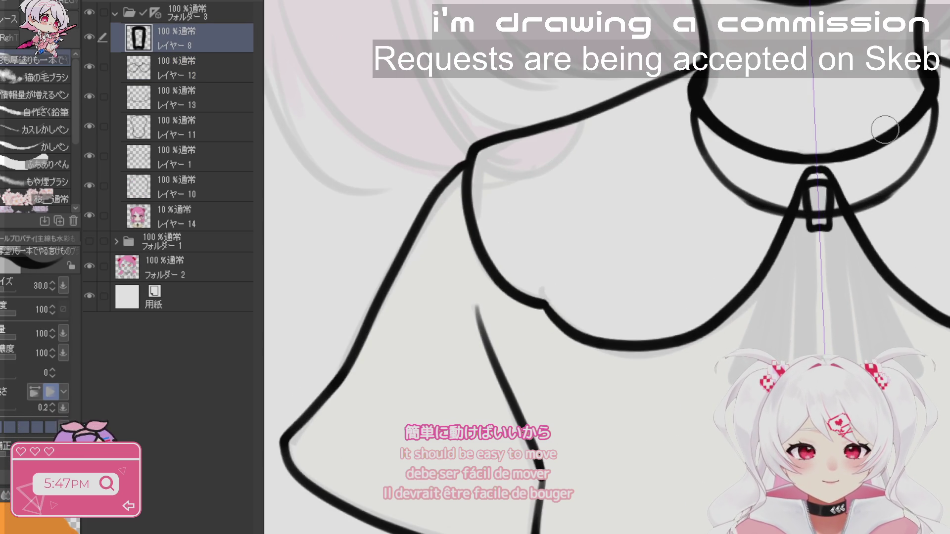
drag(886, 130, 851, 118)
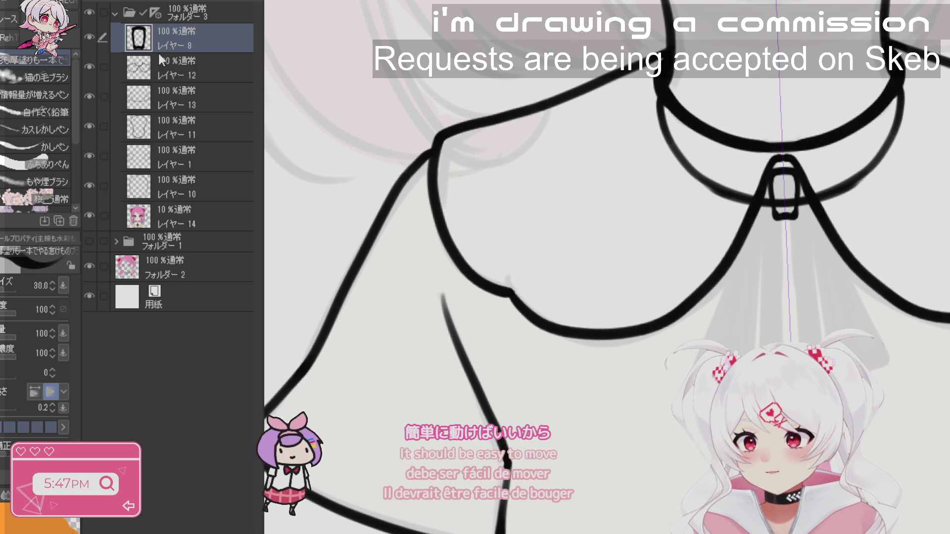
click(166, 1)
key(bracketleft)
key(bracketleft)
key(bracketleft)
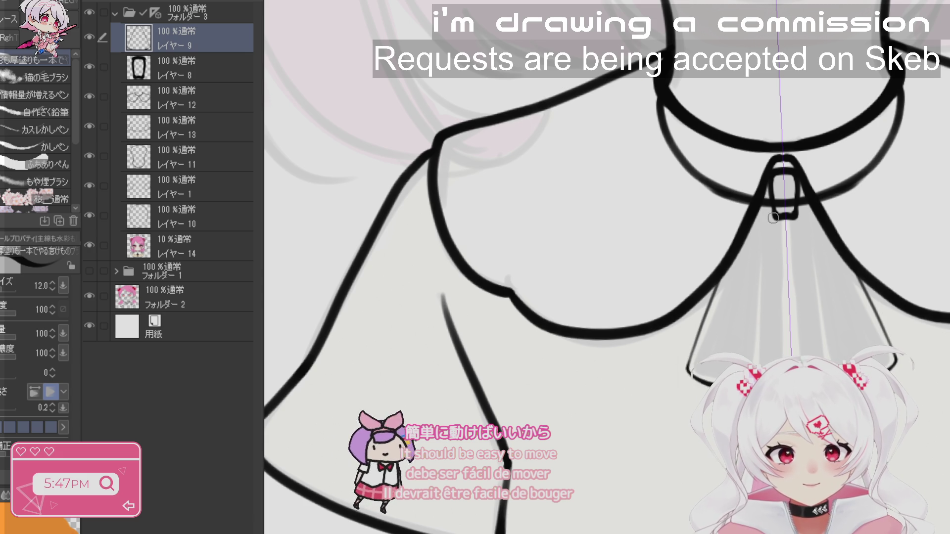
drag(774, 217, 759, 317)
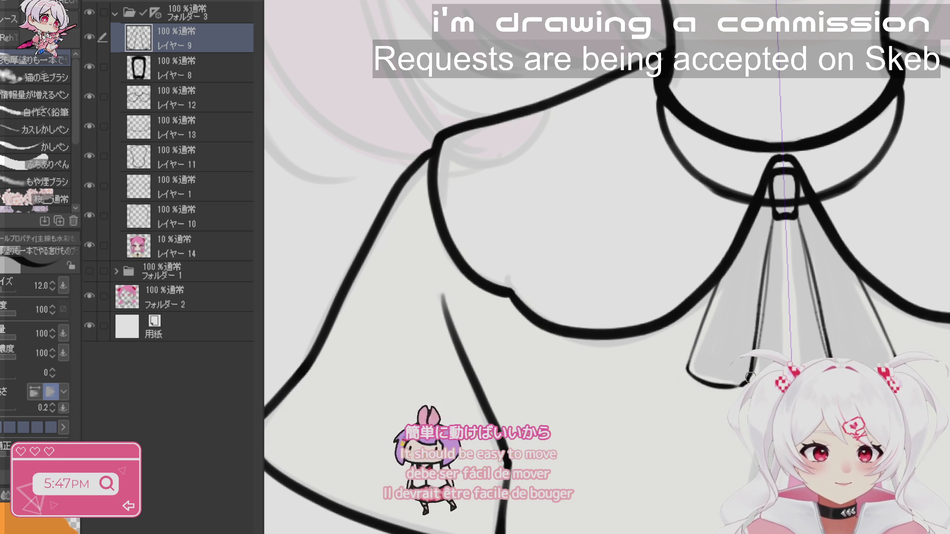
key(Delete)
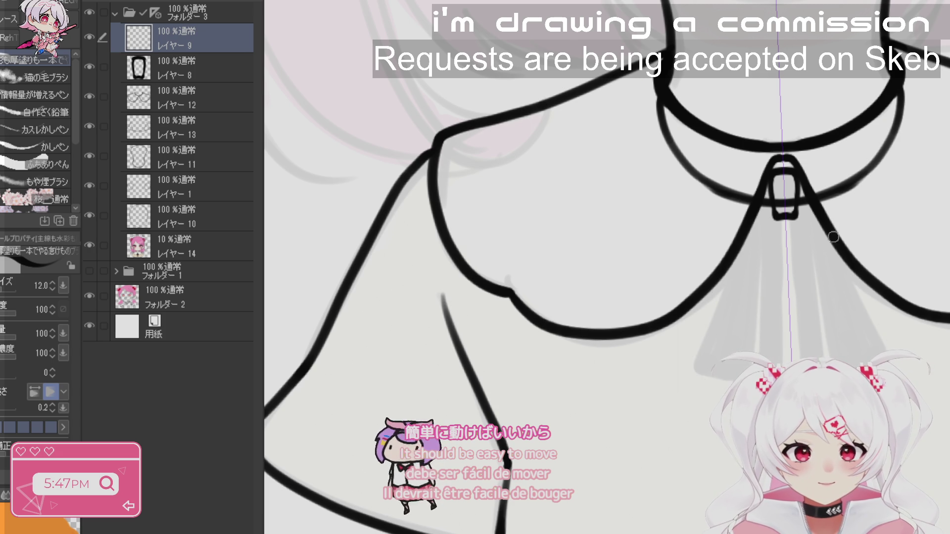
key(ctrl+z)
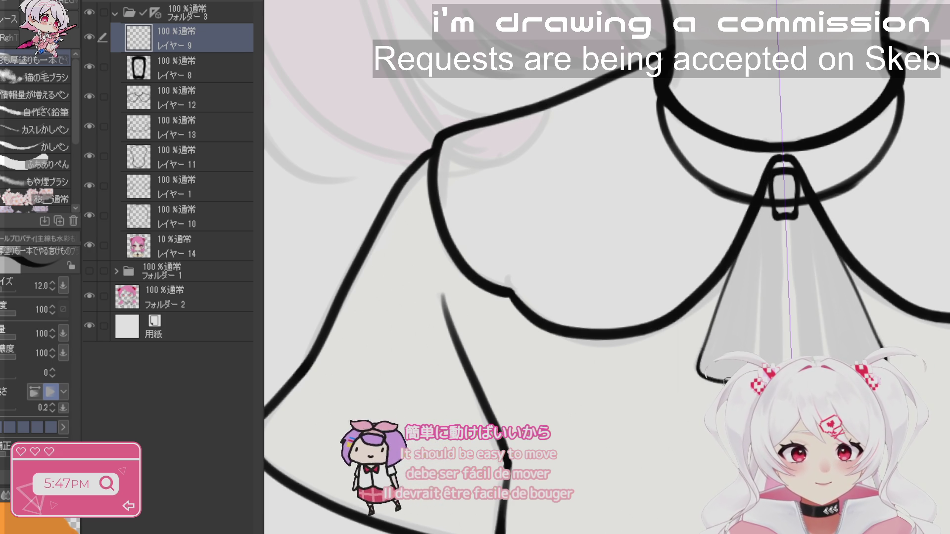
drag(772, 211, 760, 333)
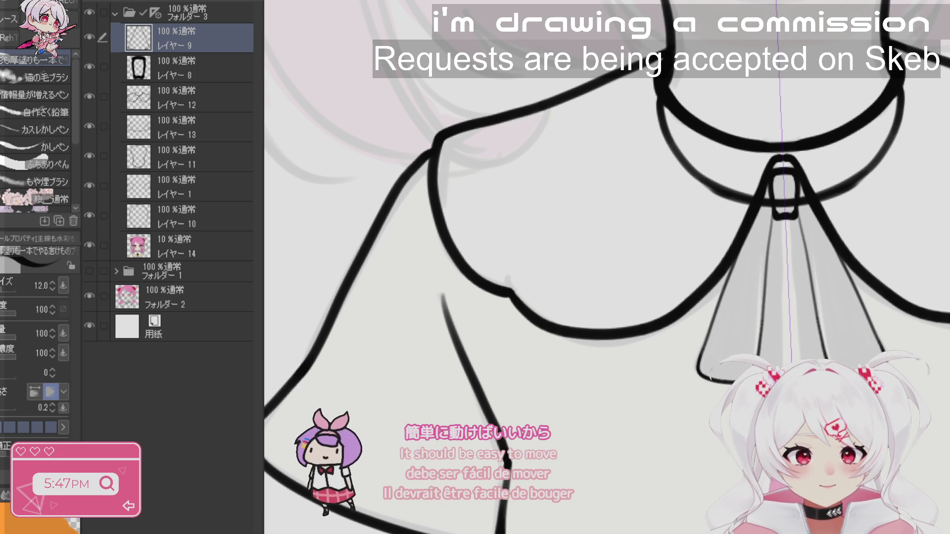
drag(770, 197, 765, 248)
drag(770, 208, 753, 330)
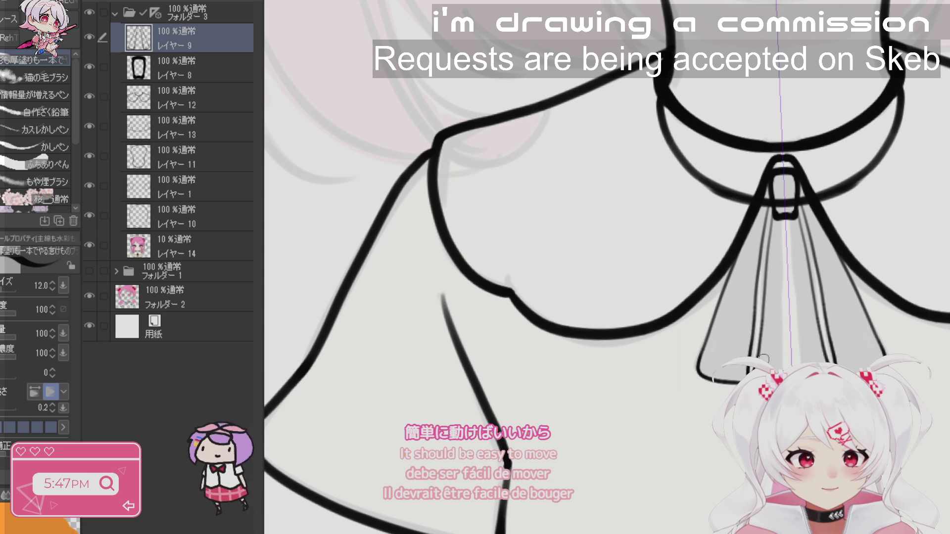
- Add another layer above the tie lines, undo the stray centre stroke and zoom out
drag(511, 259, 461, 160)
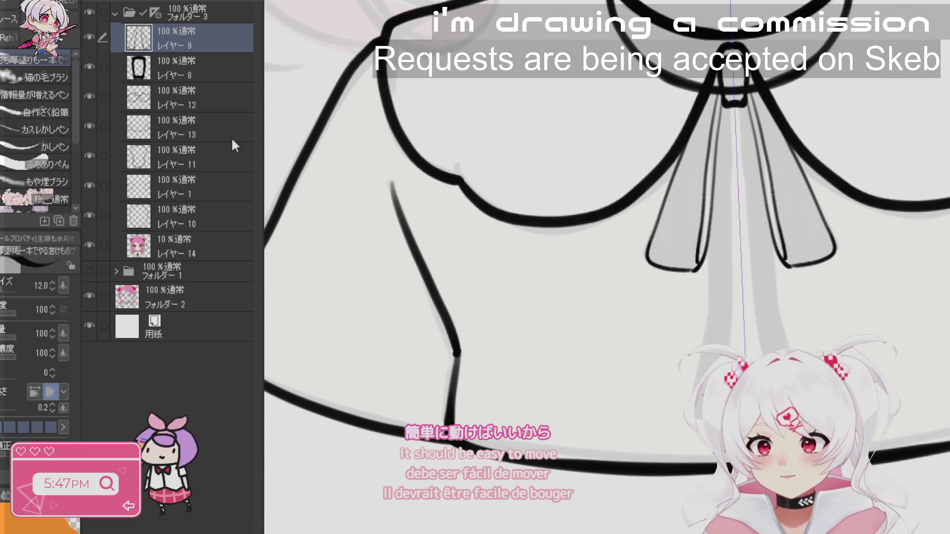
key(ctrl+shift+n)
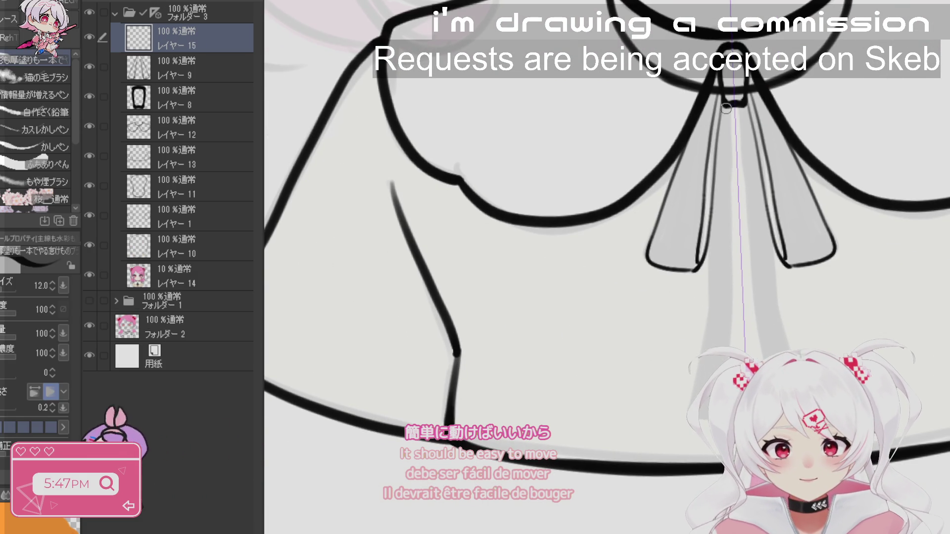
key(ctrl+z)
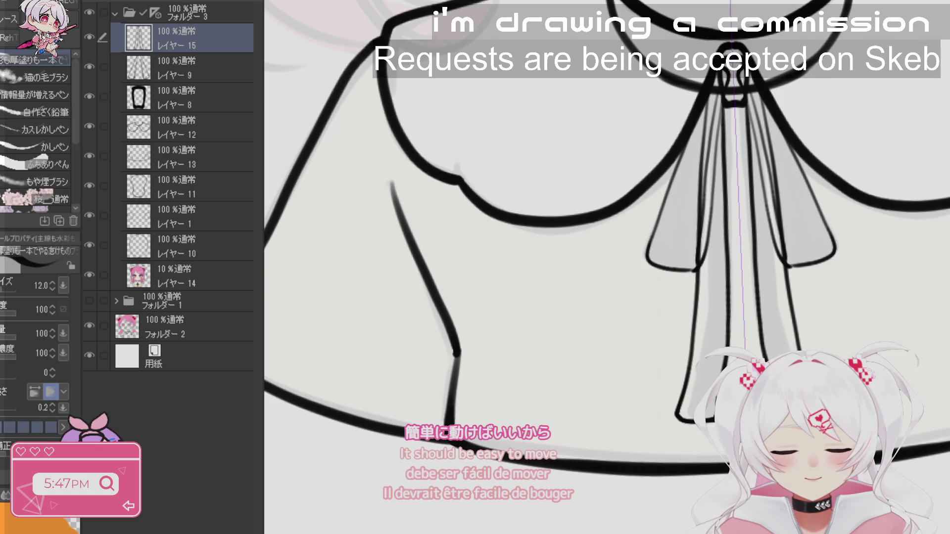
scroll(699, 380, down, 1)
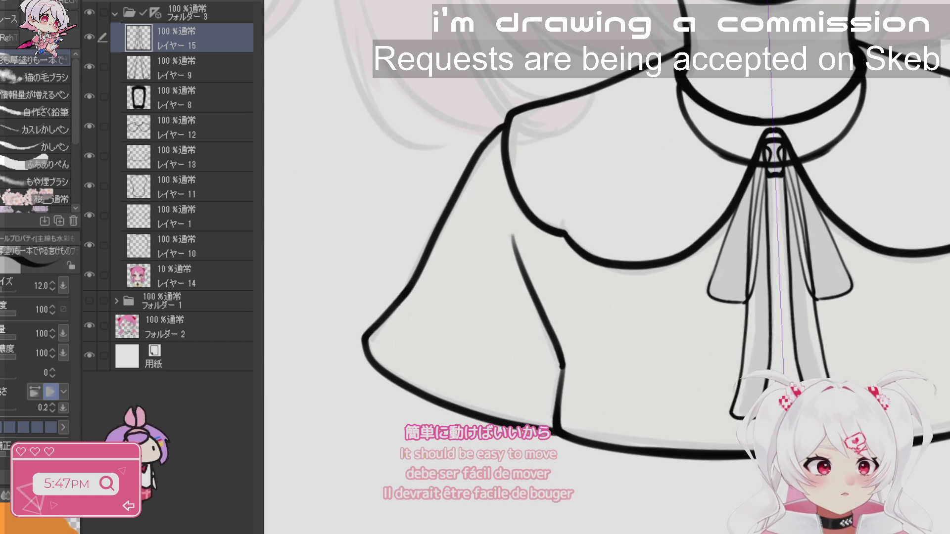
key(ctrl+minus)
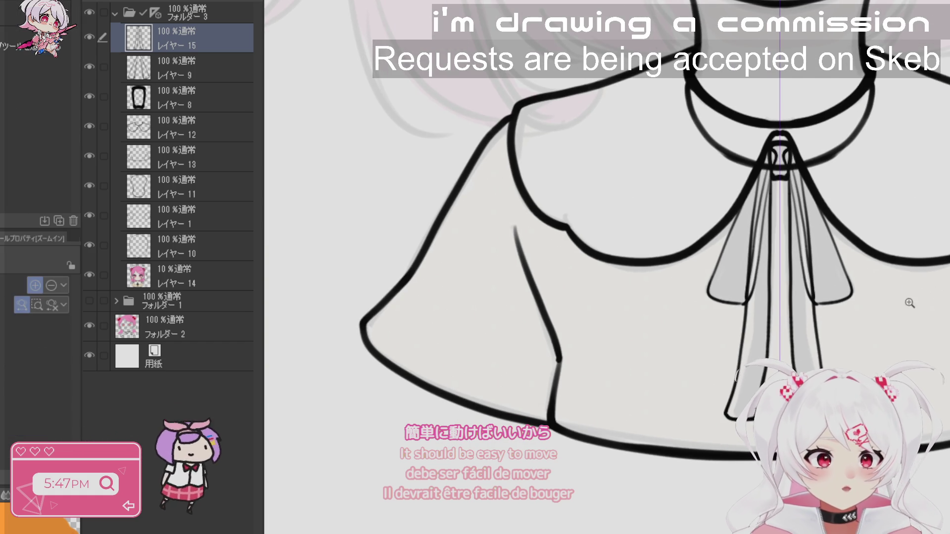
key(ctrl+minus)
key(ctrl+minus)
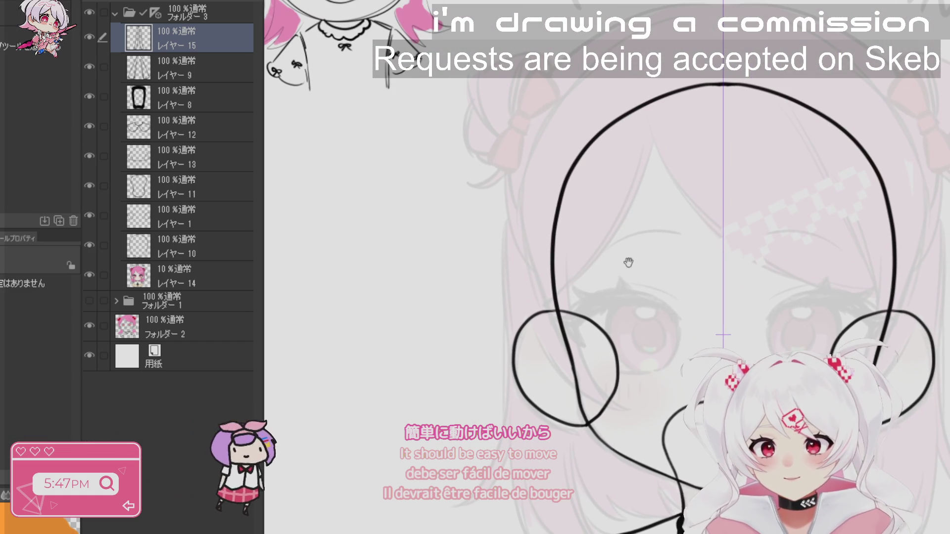
- On a new layer, ink the bold upper lash line over the eye, rotating the canvas as needed
key(p)
click(157, 3)
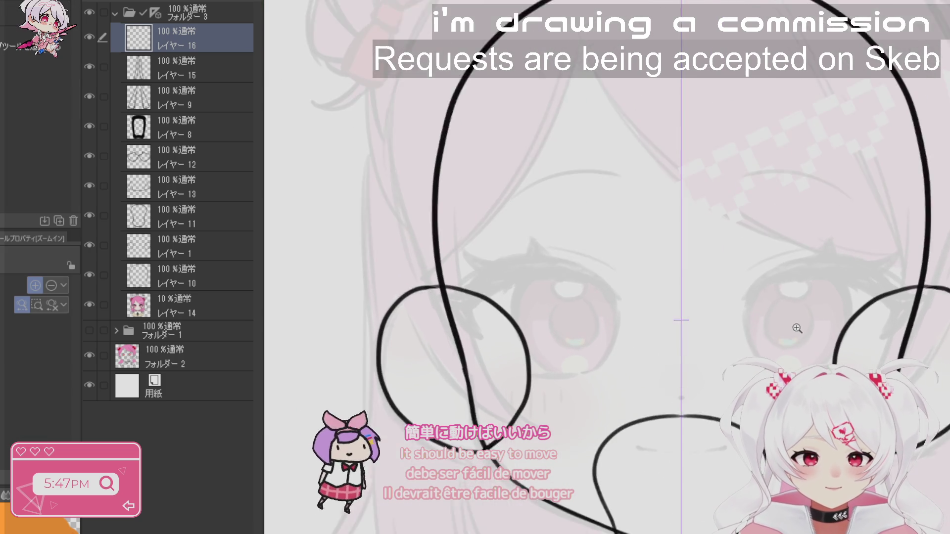
scroll(797, 317, up, 2)
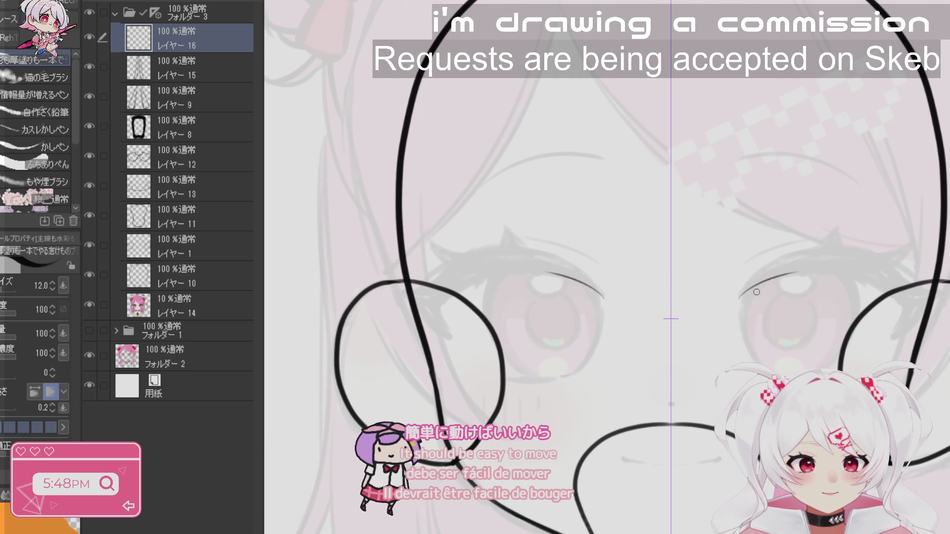
drag(743, 208, 690, 94)
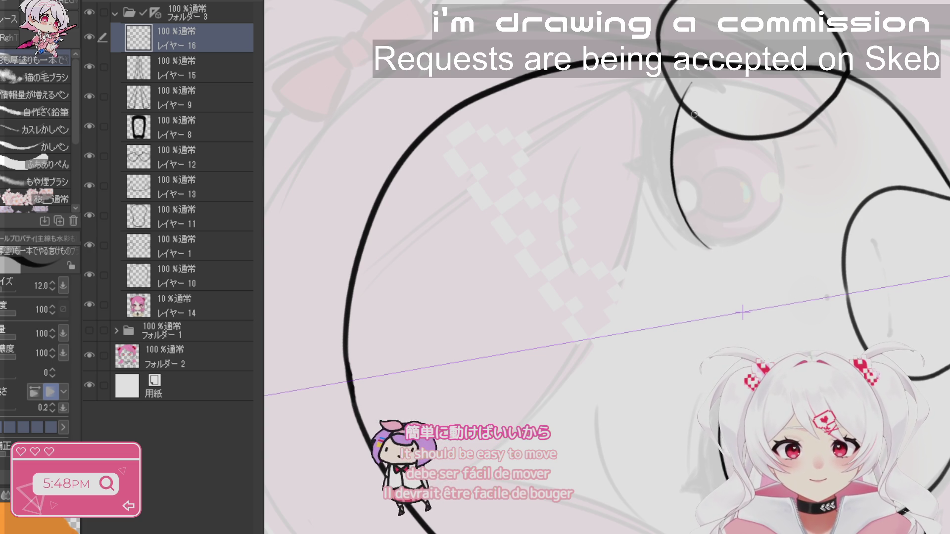
drag(716, 90, 866, 208)
scroll(910, 261, up, 3)
key(ctrl+z)
drag(910, 248, 893, 303)
key(ctrl+z)
drag(910, 255, 883, 324)
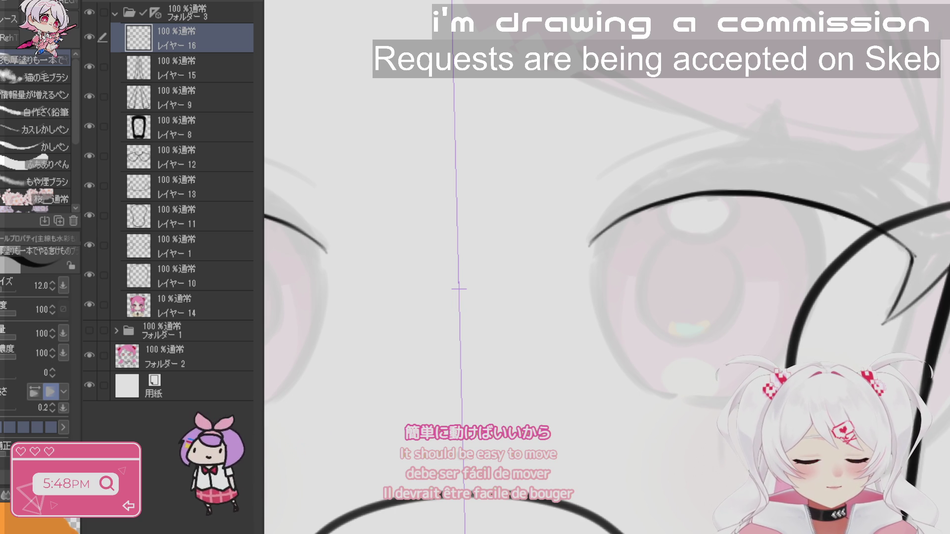
key(ctrl+z)
key(ctrl+z)
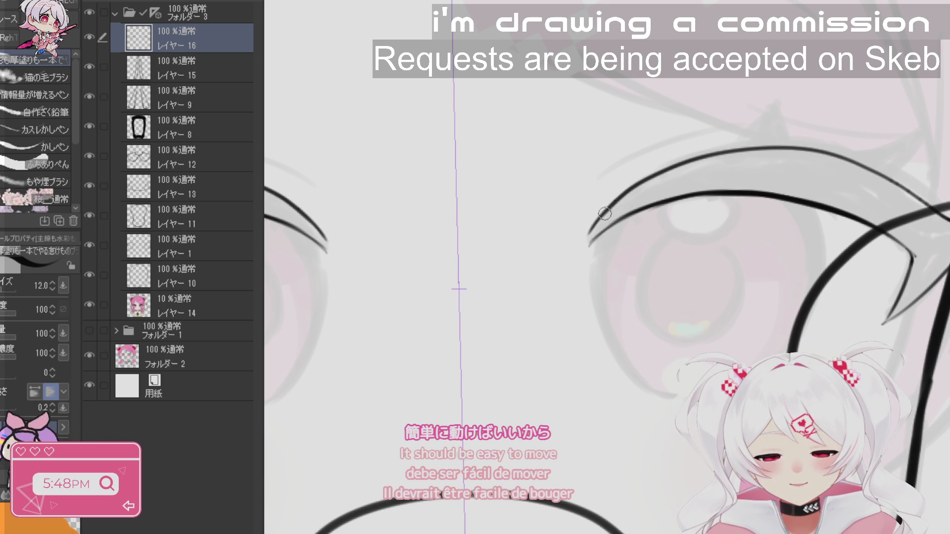
- Thicken the V-shaped lash tip and fill it solid black with the lasso fill
mouse_move(459, 288)
mouse_down()
mouse_move(562, 85)
mouse_move(624, 213)
mouse_up()
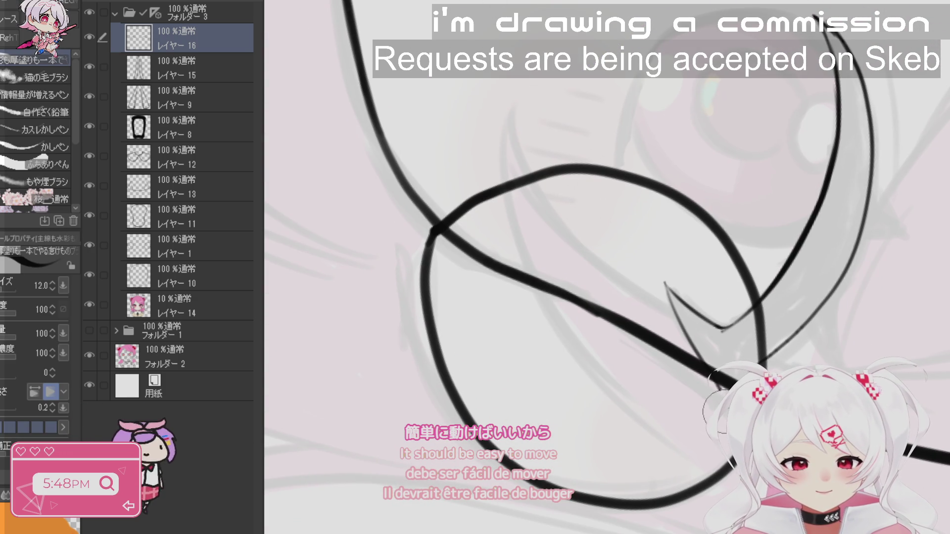
drag(760, 357, 614, 300)
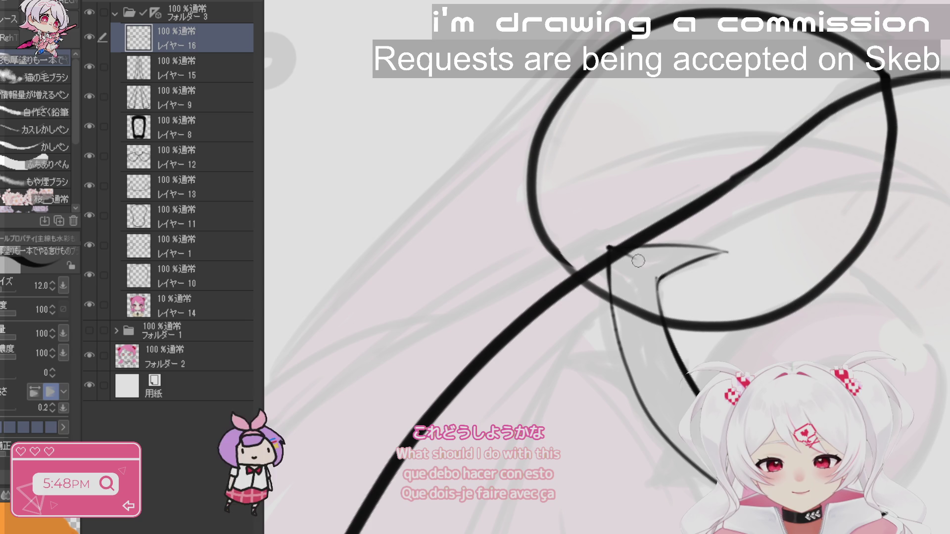
drag(654, 383, 690, 370)
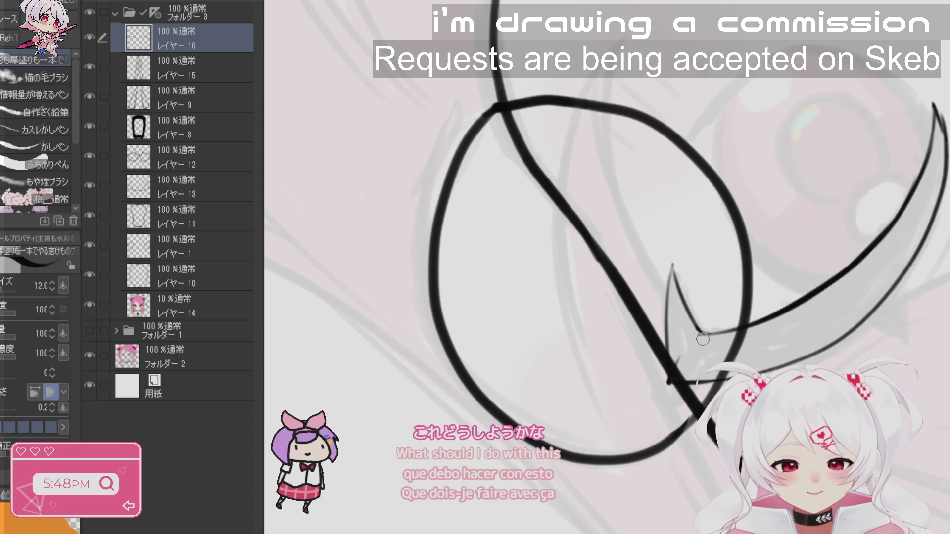
mouse_move(686, 307)
mouse_down()
mouse_move(670, 270)
mouse_move(669, 383)
mouse_up()
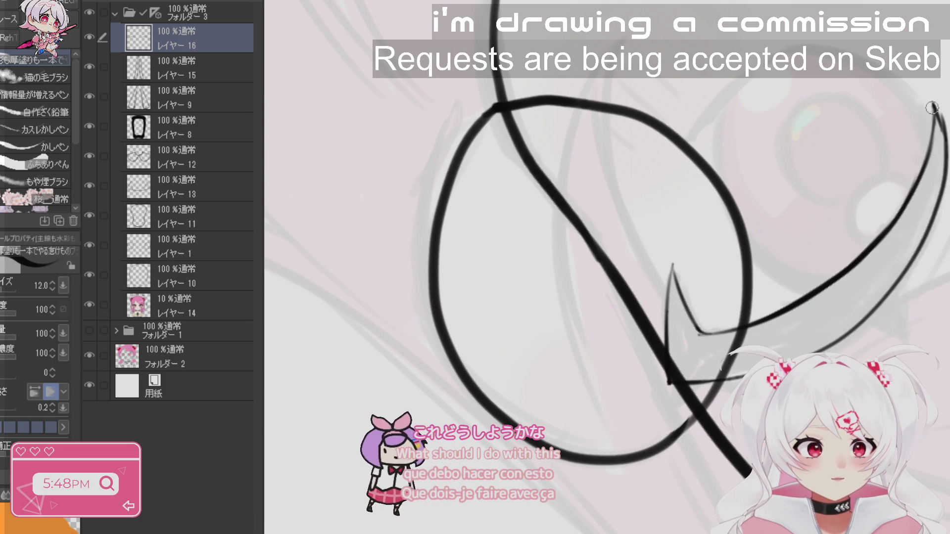
key(g)
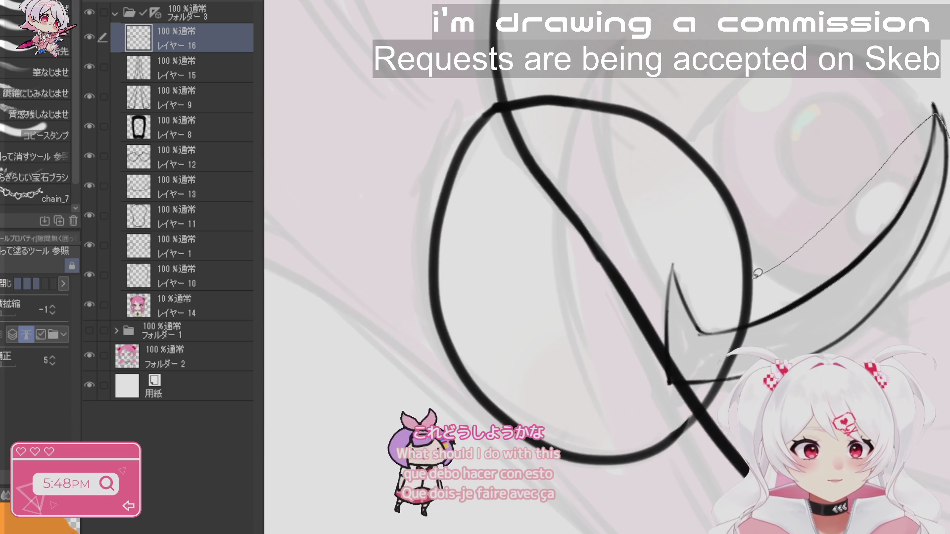
drag(712, 428, 713, 428)
key(r)
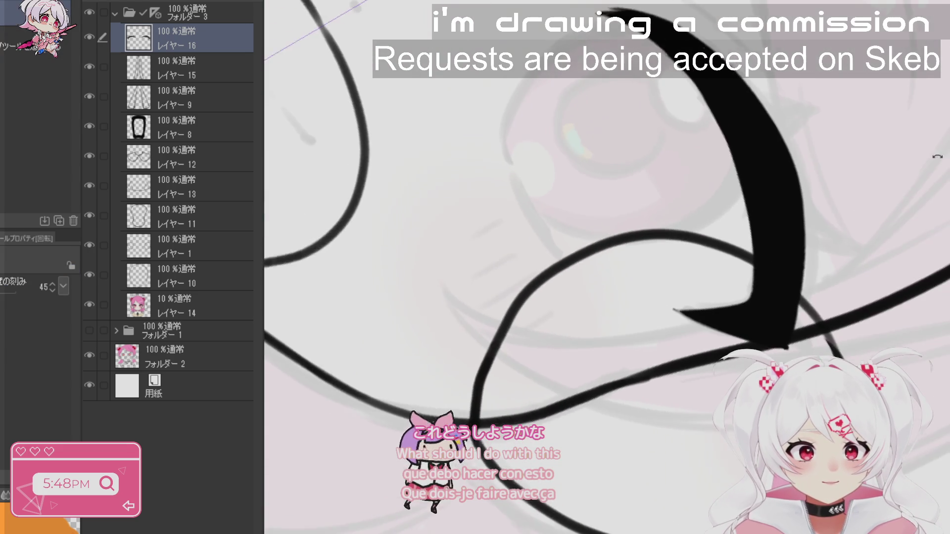
drag(594, 248, 680, 261)
key(p)
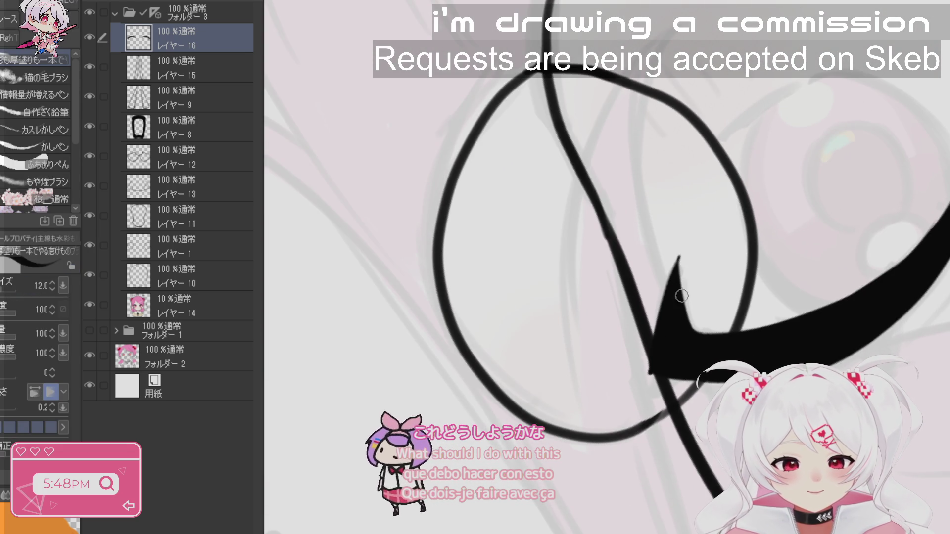
scroll(526, 313, down, 3)
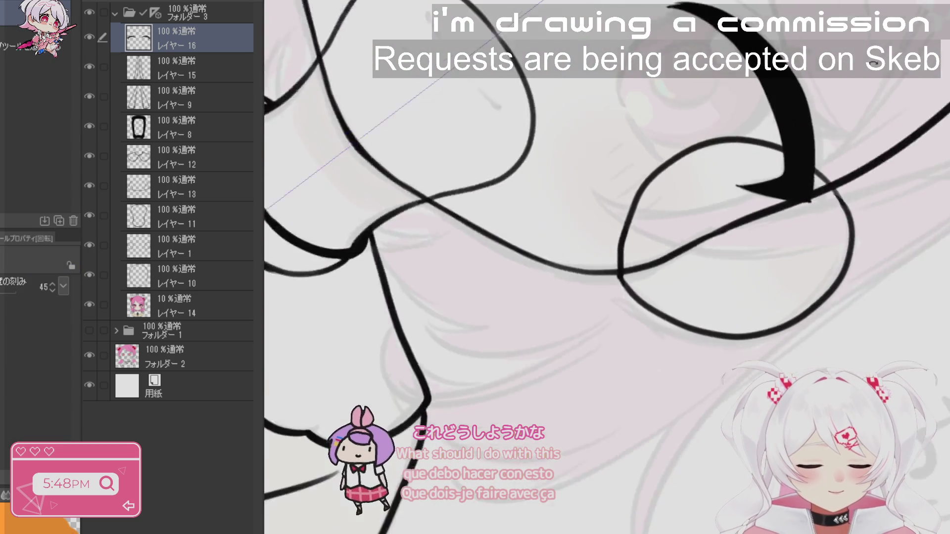
- Lasso the lash strokes near both eyes and copy-paste them onto a new layer
scroll(526, 312, up, 5)
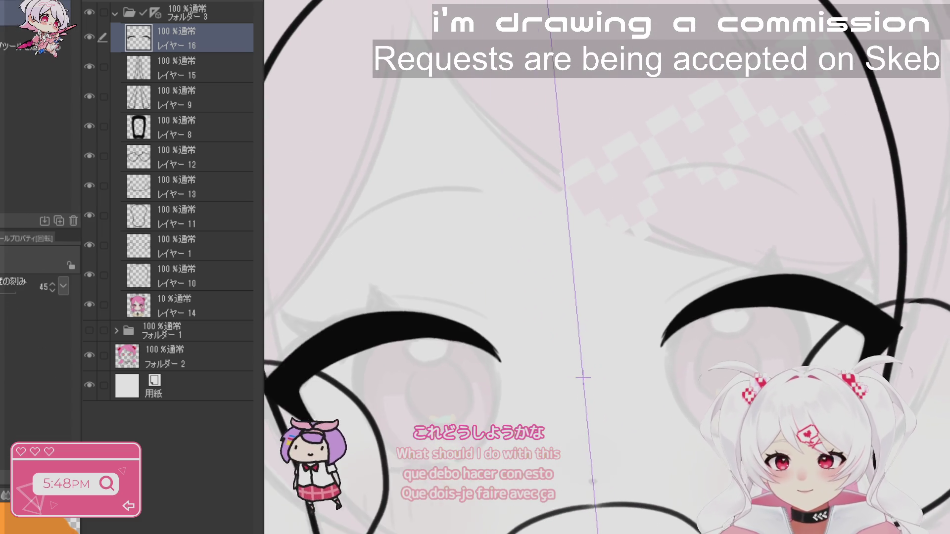
key(m)
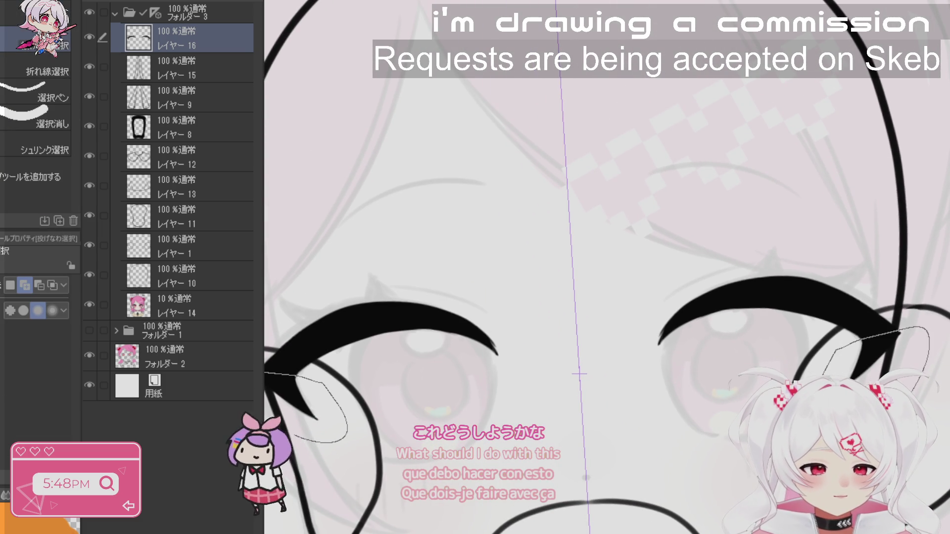
drag(297, 436, 307, 476)
key(b)
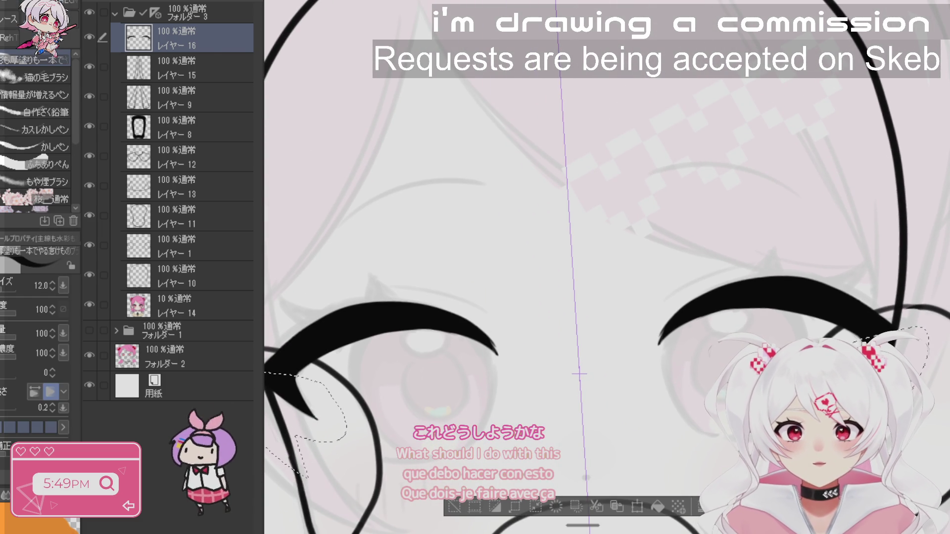
key(ctrl+c)
key(ctrl+v)
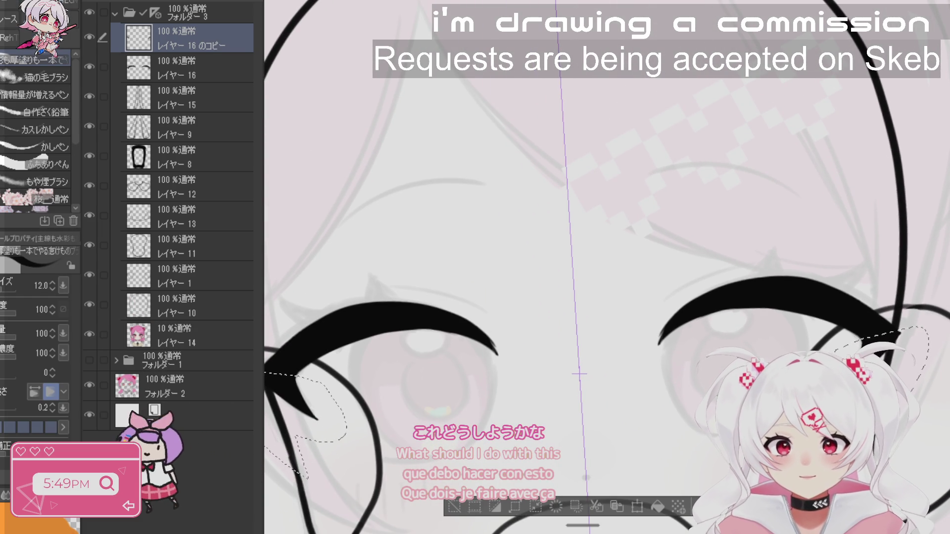
key(ctrl+z)
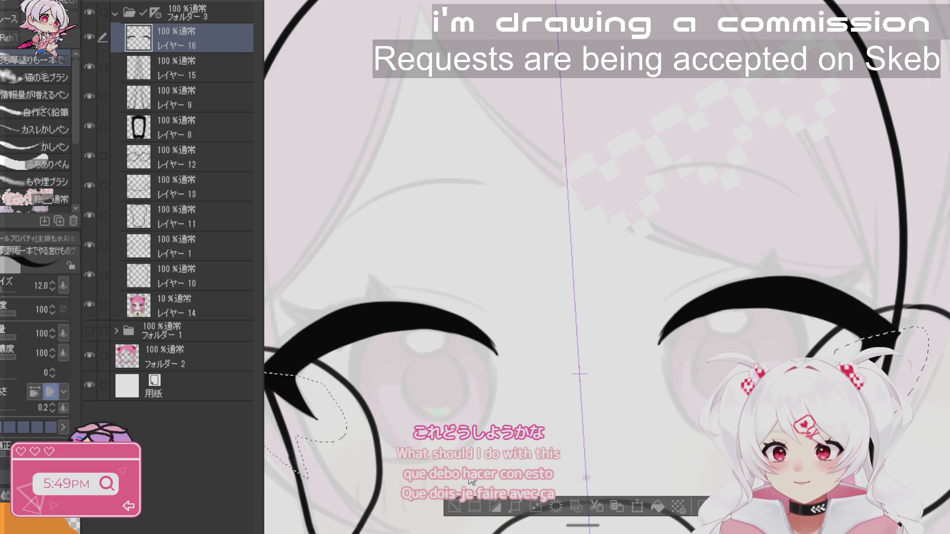
key(ctrl+y)
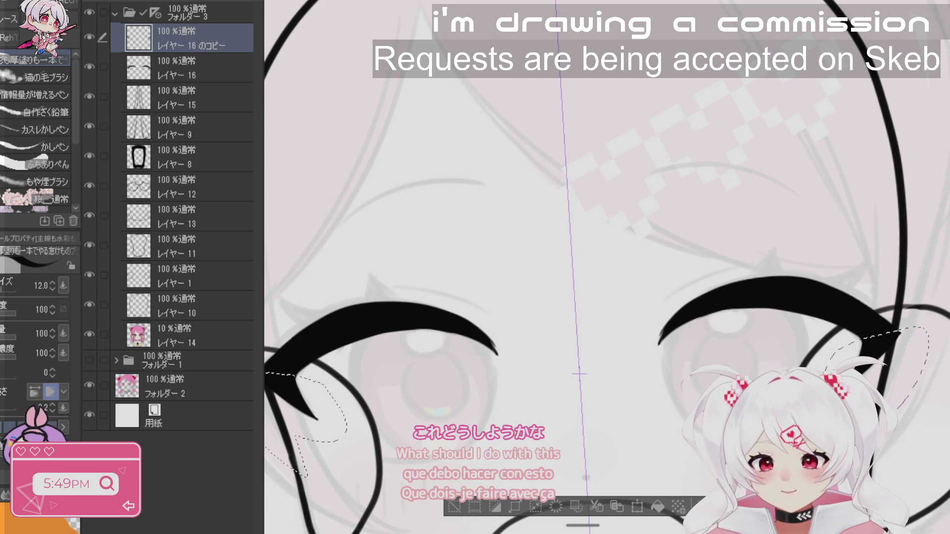
- Deselect around the eyebrow on Layer 16 and switch to Layer 16 copy
click(193, 79)
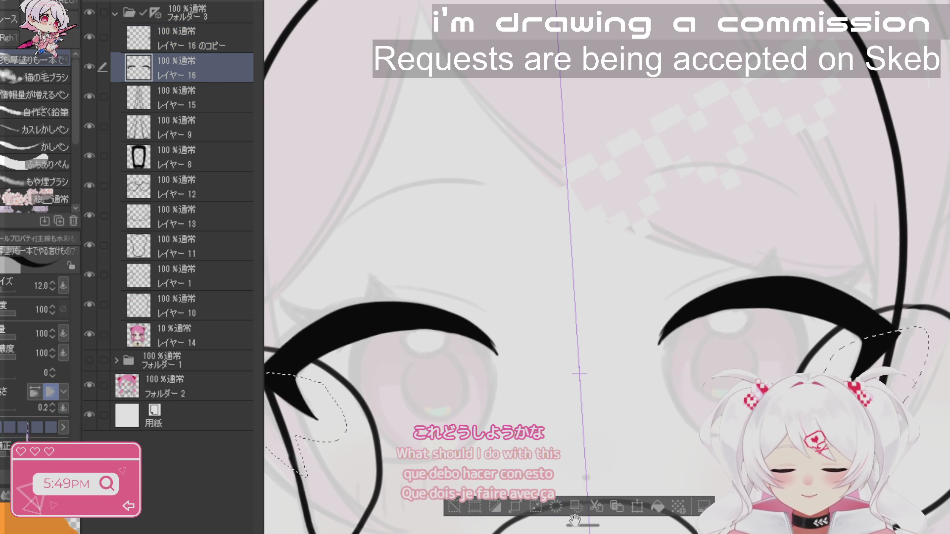
click(457, 506)
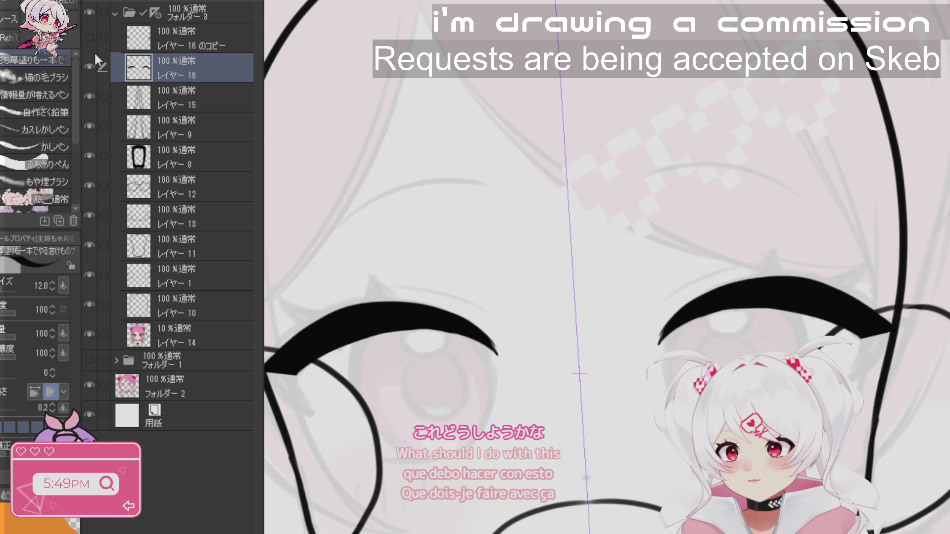
scroll(760, 303, up, 5)
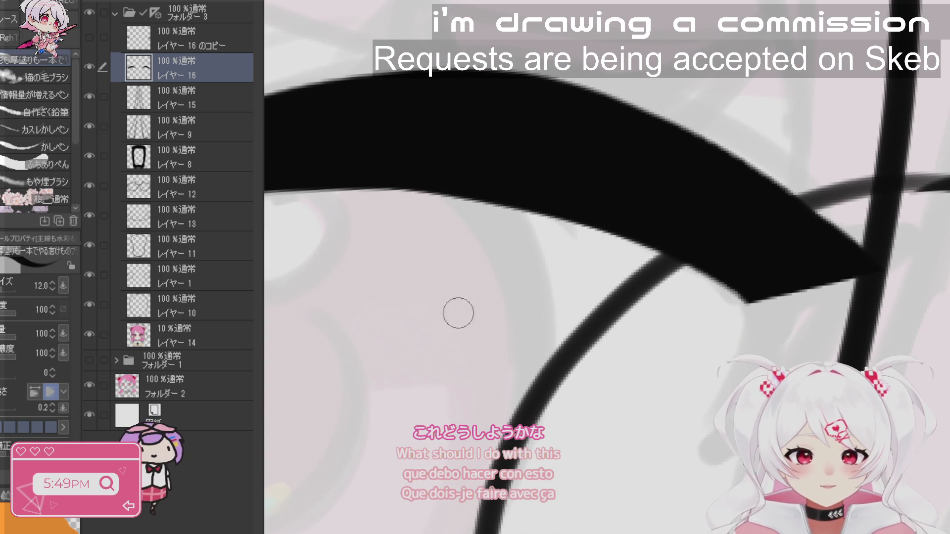
click(181, 45)
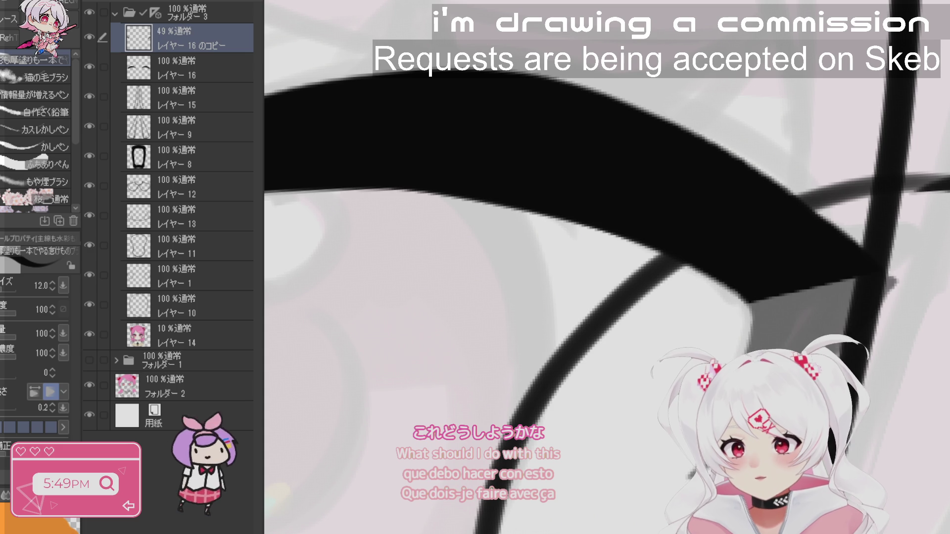
- Rotate the view and thicken the black edge of the eyebrow on Layer 16
click(180, 71)
key(r)
drag(588, 233, 673, 419)
drag(683, 328, 679, 421)
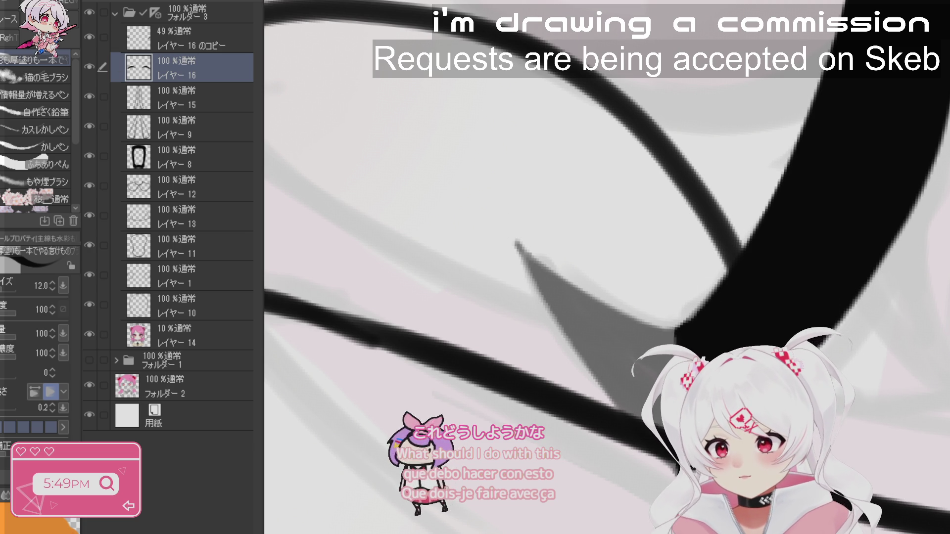
- Fade Layer 16 to 40%, raise Layer 16 copy to near full opacity, and ink the outer-corner spike
key(4)
key(alt+bracketright)
key(9)
key(9)
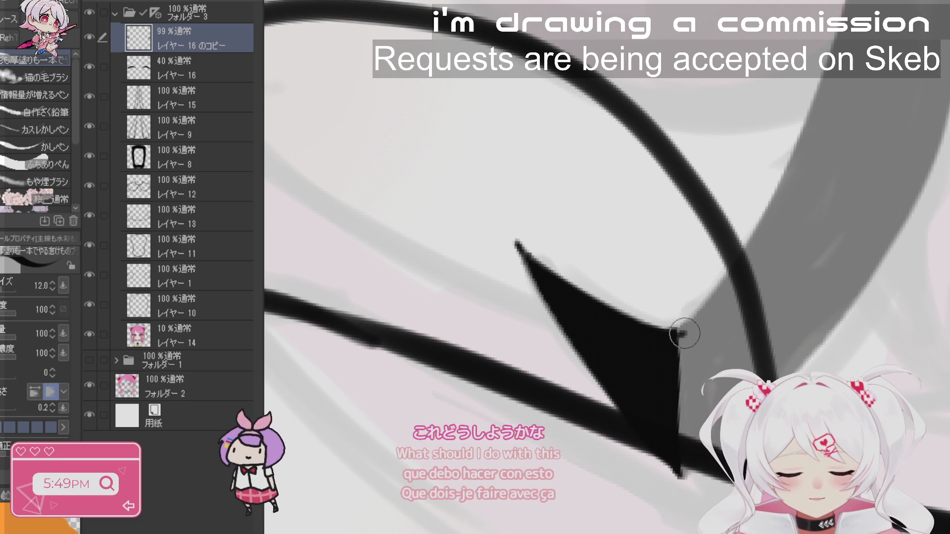
mouse_move(675, 333)
mouse_down()
mouse_move(693, 320)
mouse_move(683, 444)
mouse_up()
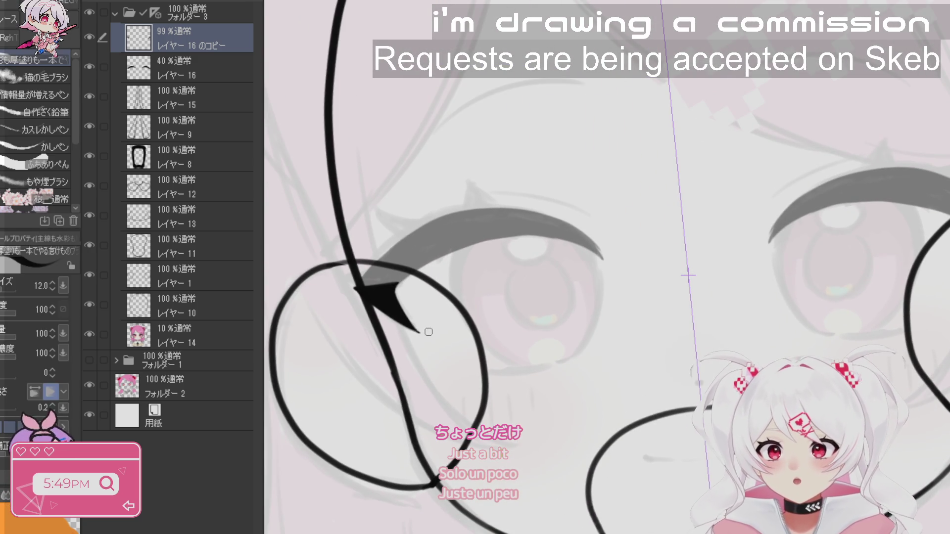
- On a new layer, outline a spike on the eyebrow and fill it solid black
click(167, 2)
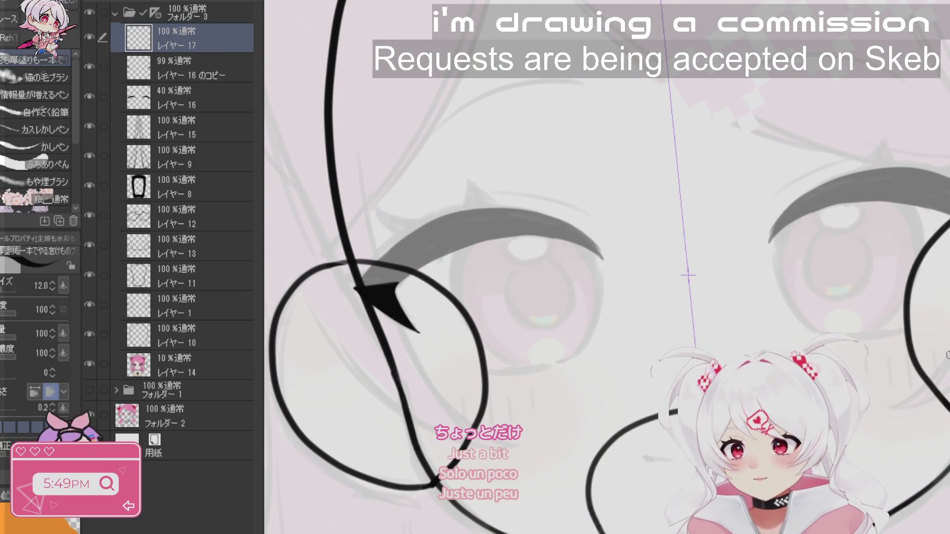
click(218, 72)
click(236, 96)
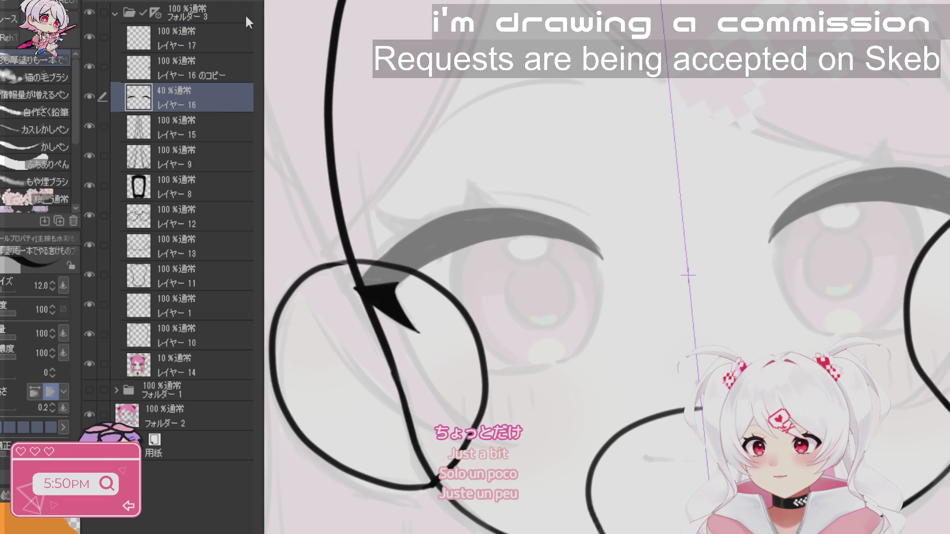
click(228, 44)
scroll(688, 275, down, 2)
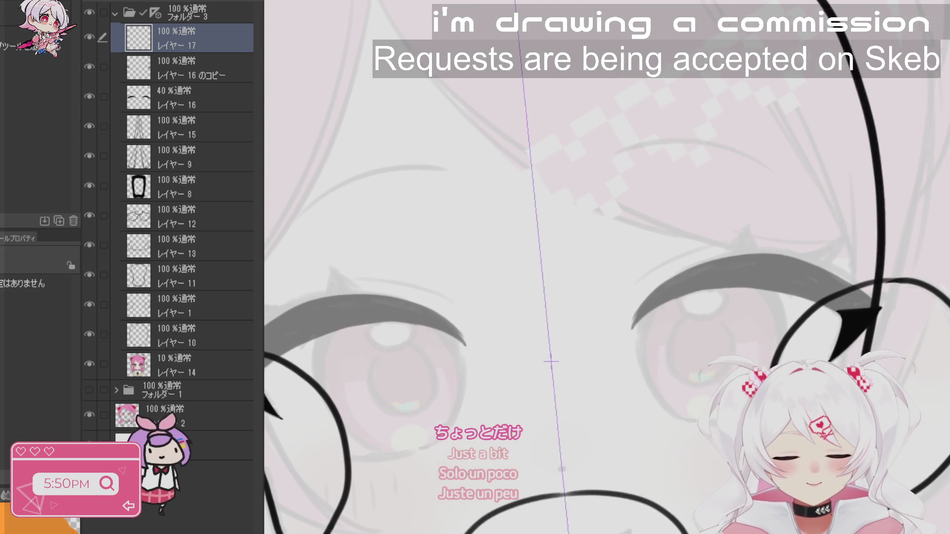
scroll(757, 271, up, 5)
drag(750, 275, 873, 224)
key(ctrl+z)
mouse_move(751, 274)
mouse_down()
mouse_move(913, 187)
mouse_move(858, 315)
mouse_up()
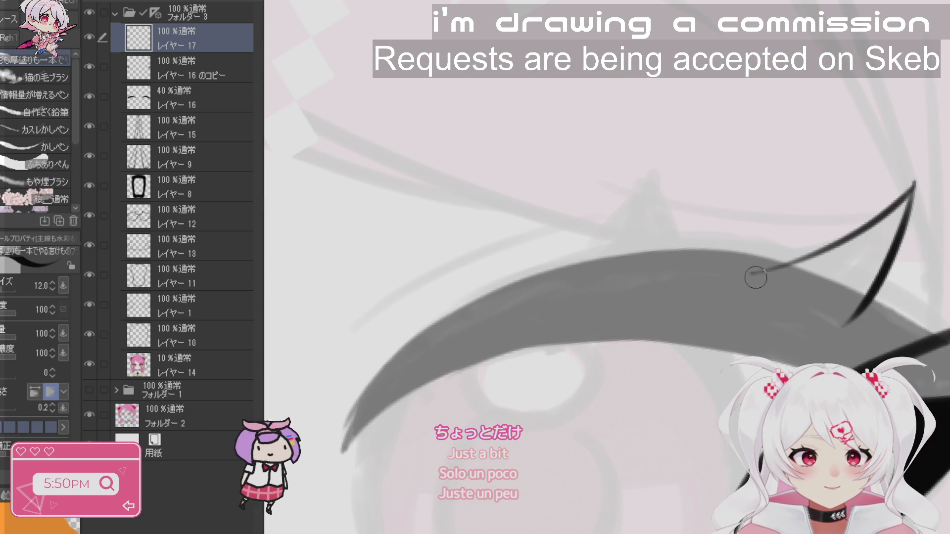
drag(751, 274, 833, 329)
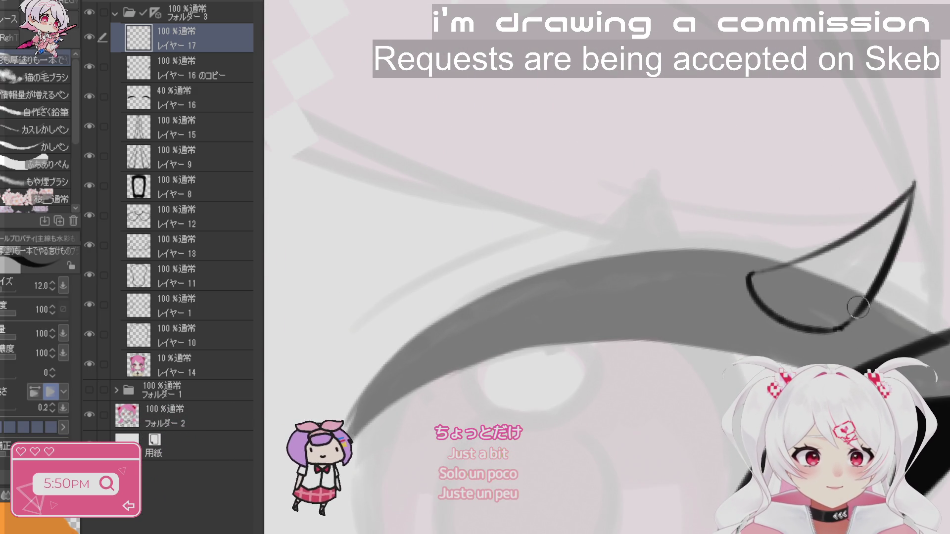
key(g)
mouse_move(927, 206)
mouse_down()
mouse_move(721, 274)
mouse_move(921, 278)
mouse_up()
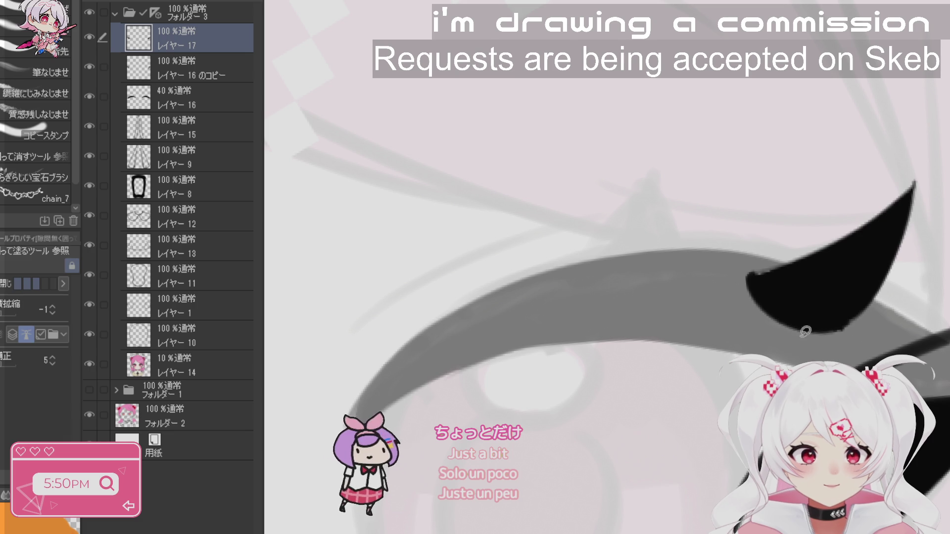
key(p)
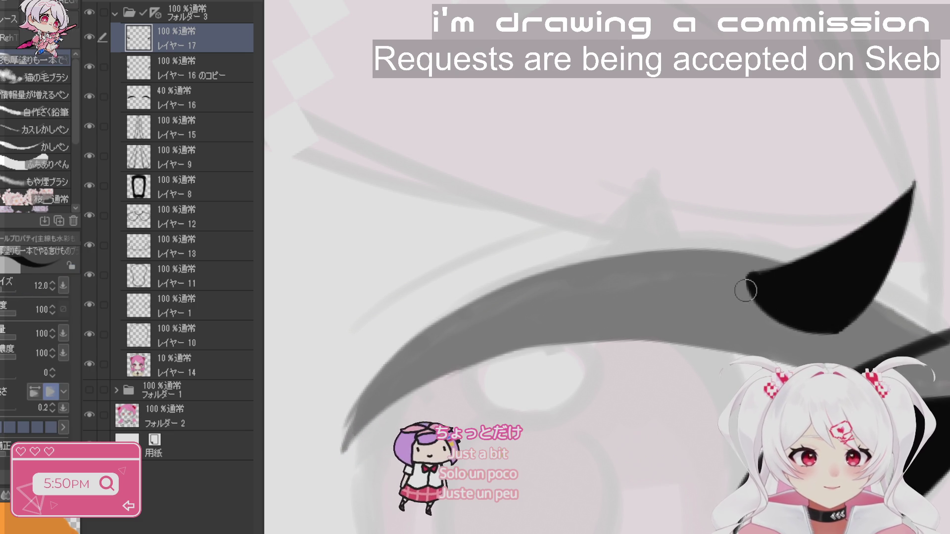
- On another new layer, outline and fill a cone-shaped spike on the other eyebrow, then add Layer 19
click(171, 3)
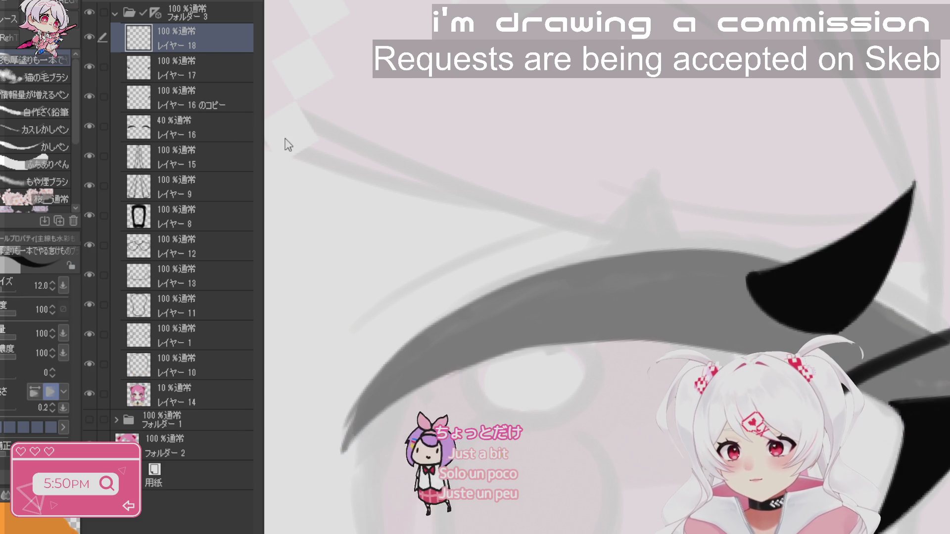
drag(621, 214, 579, 272)
key(ctrl+z)
mouse_move(653, 172)
mouse_down()
mouse_move(579, 275)
mouse_move(663, 291)
mouse_up()
mouse_move(654, 171)
mouse_down()
mouse_move(695, 278)
mouse_move(656, 293)
mouse_move(574, 238)
mouse_move(718, 307)
mouse_move(673, 312)
mouse_up()
key(g)
key(p)
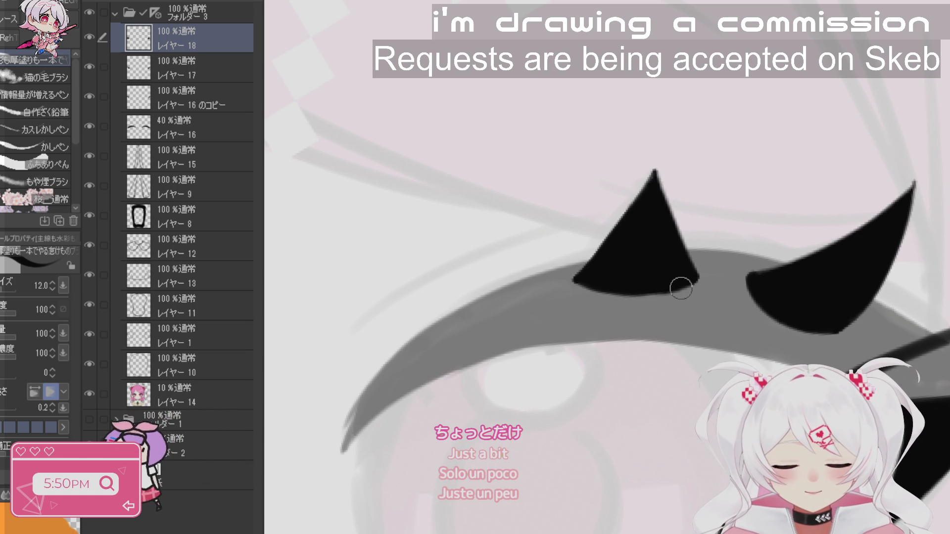
scroll(682, 391, down, 5)
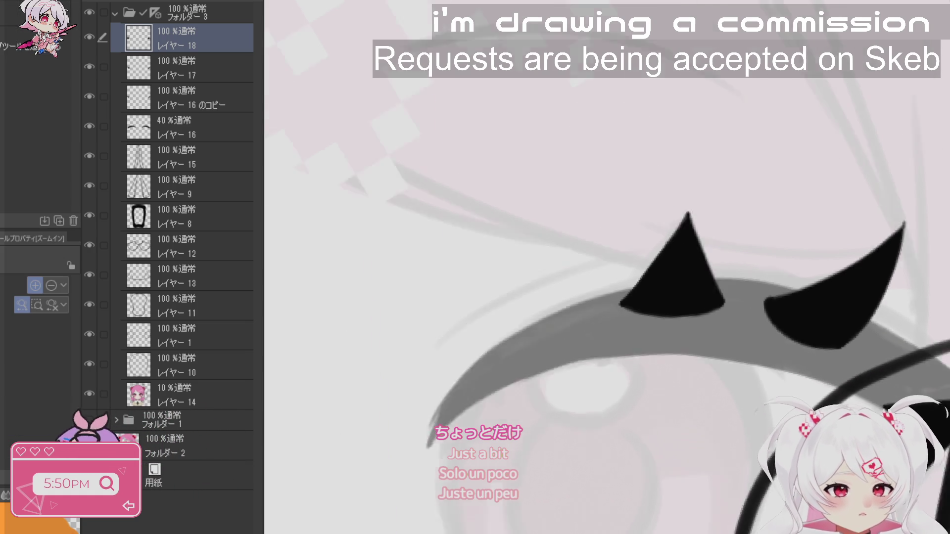
scroll(606, 267, down, 5)
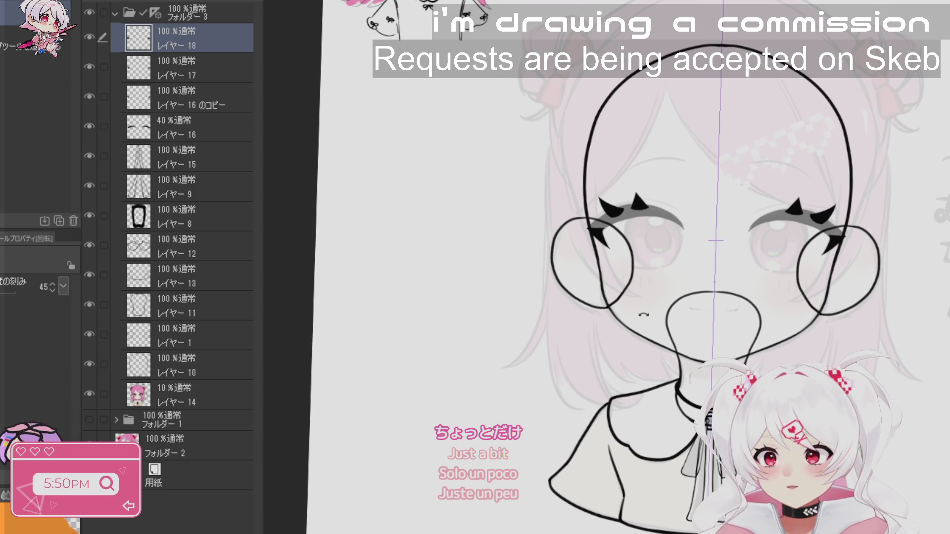
key(ctrl+shift+n)
scroll(841, 218, up, 5)
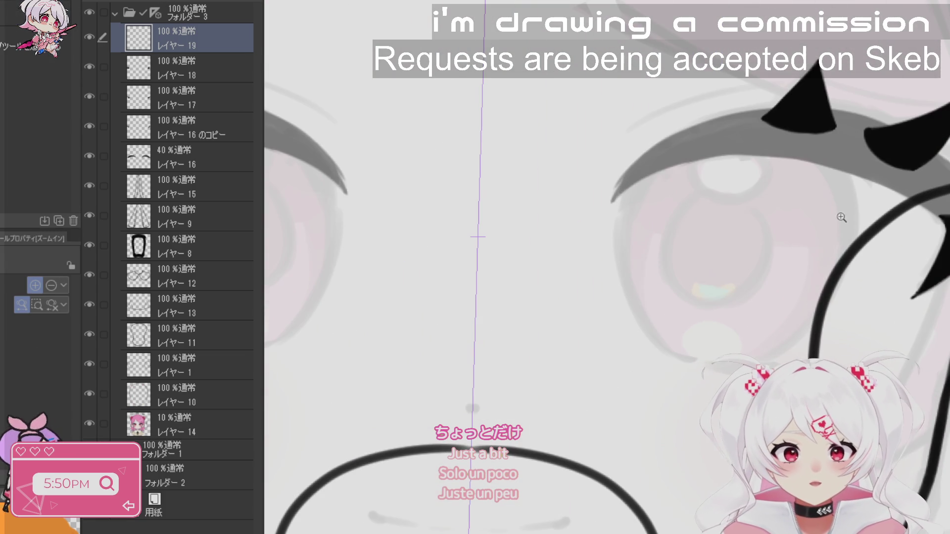
- Fill both eyes solid black on Layer 19
key(b)
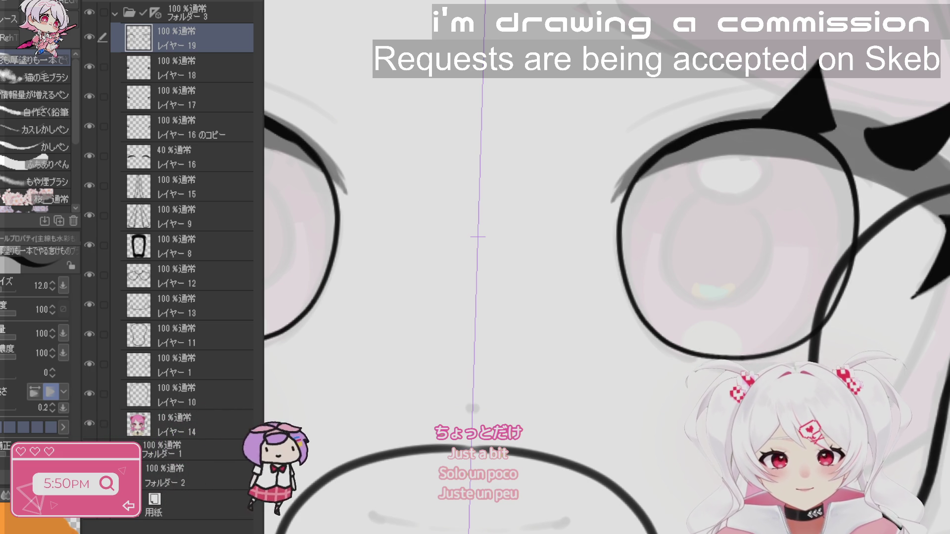
click(647, 250)
mouse_move(647, 251)
mouse_down()
mouse_move(560, 105)
mouse_move(663, 250)
mouse_up()
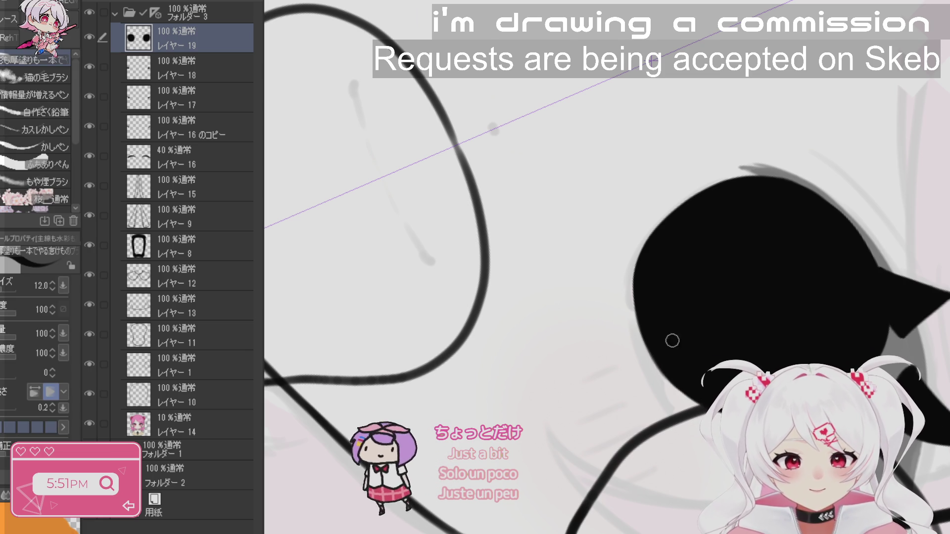
- Add Layer 20 above, fade Layer 19 to 25%, and turn the view upright
click(157, 1)
scroll(471, 250, down, 3)
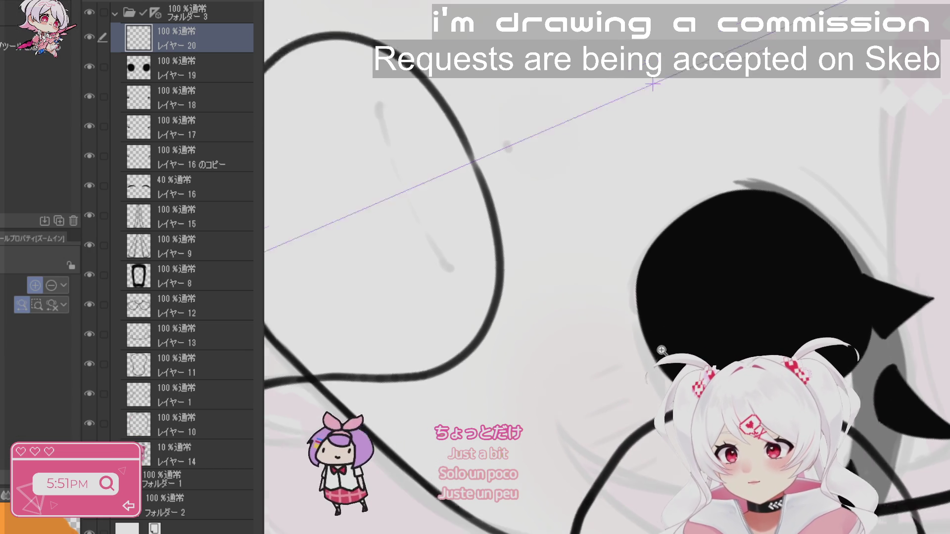
click(198, 69)
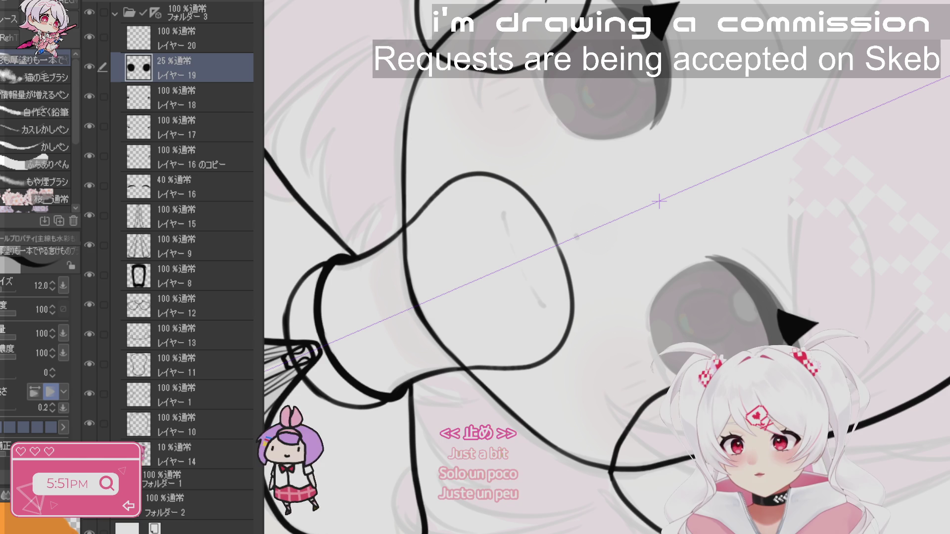
click(173, 38)
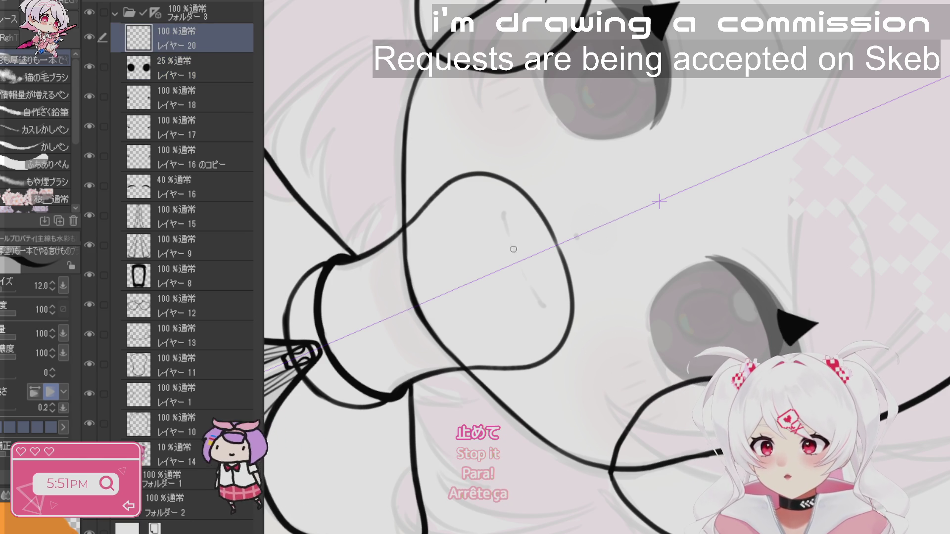
scroll(549, 208, up, 4)
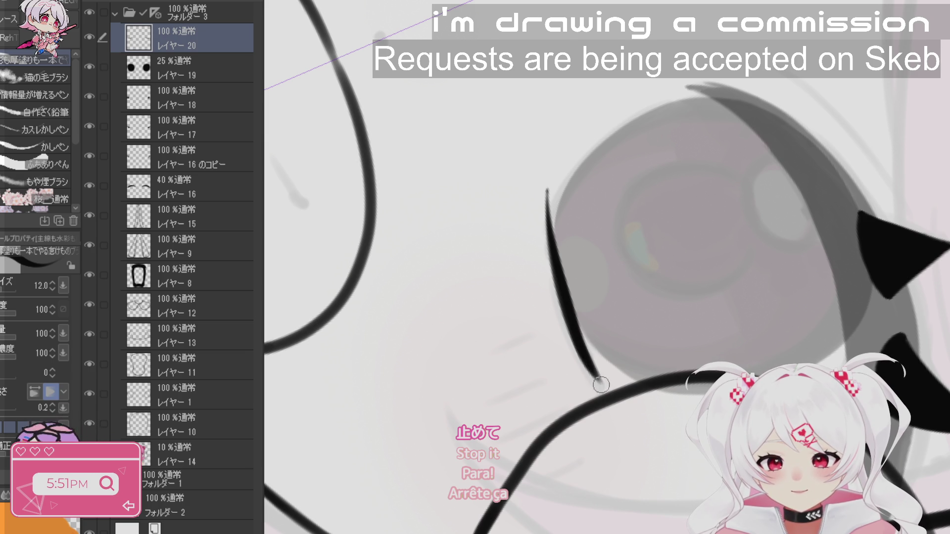
scroll(555, 176, down, 5)
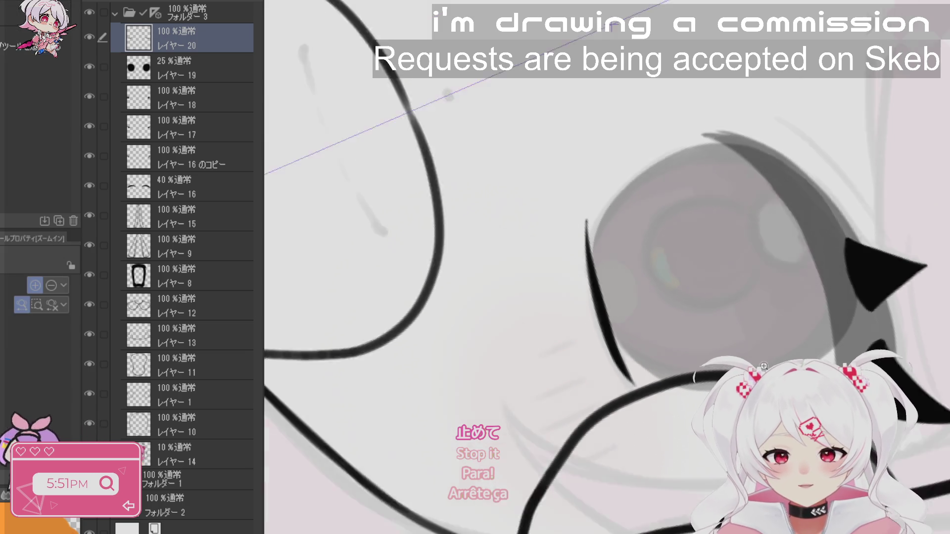
mouse_move(842, 148)
mouse_down()
mouse_move(901, 223)
mouse_move(920, 301)
mouse_up()
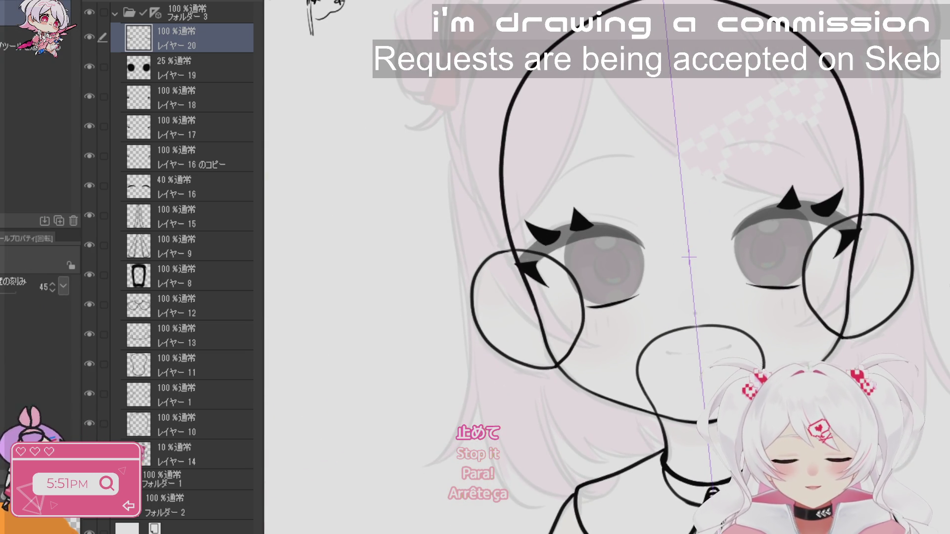
- On a new layer, ink the eyebrow line above the left eye
key(b)
key(ctrl+shift+n)
scroll(609, 82, up, 3)
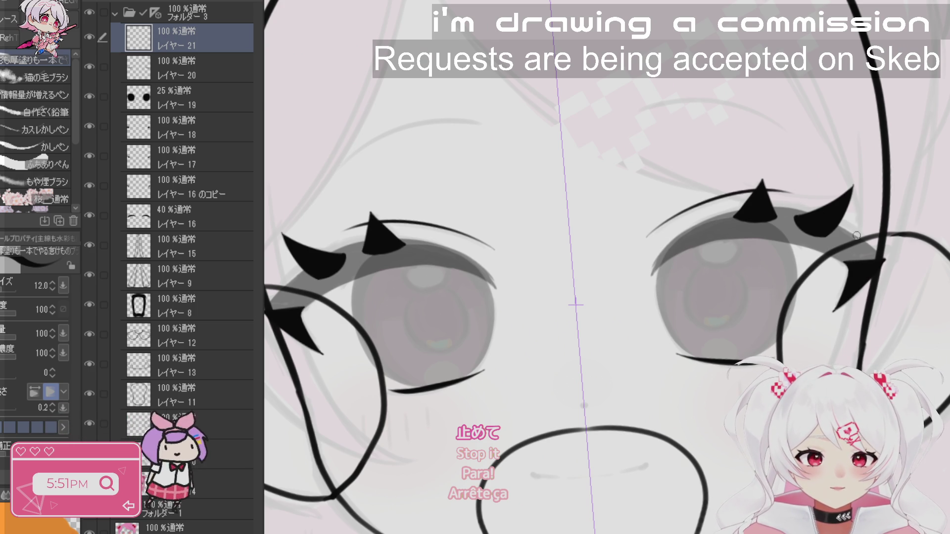
drag(408, 209, 559, 264)
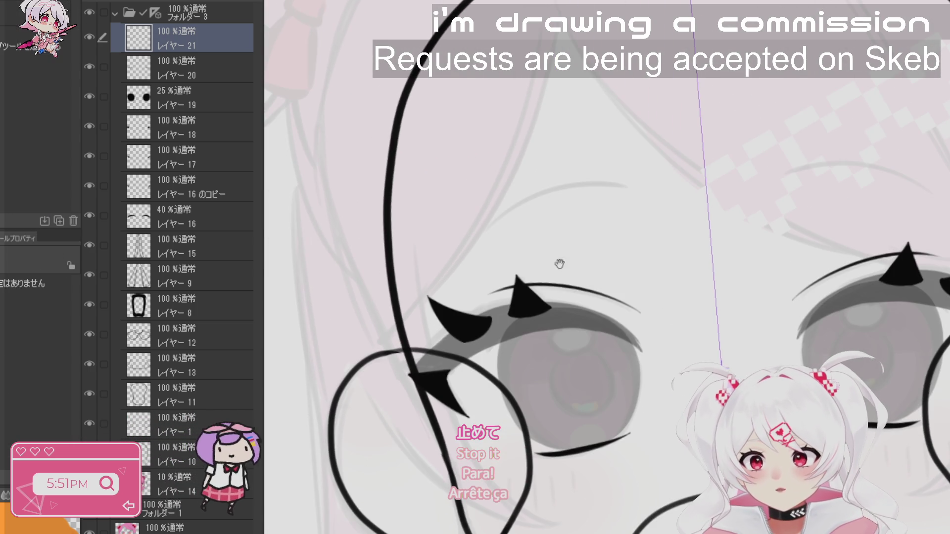
key(b)
key(ctrl+shift+n)
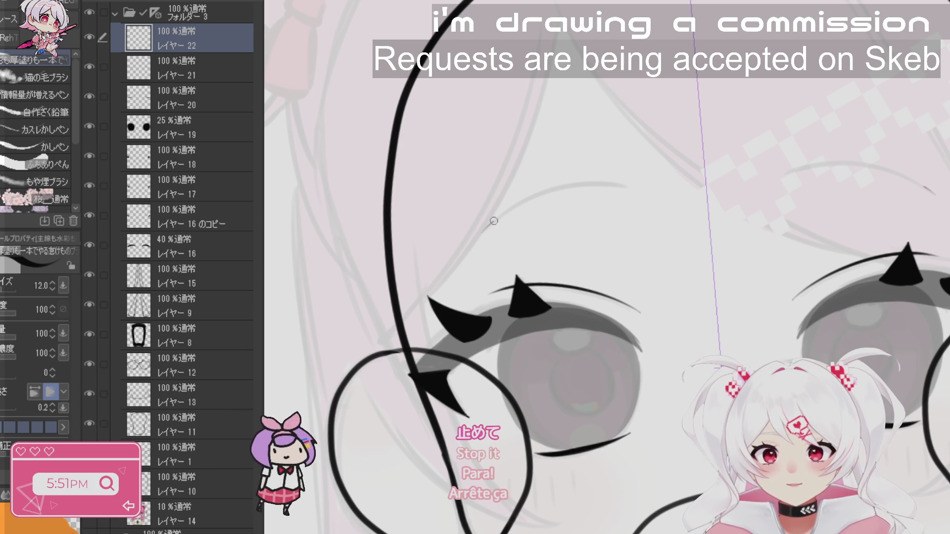
drag(493, 221, 641, 183)
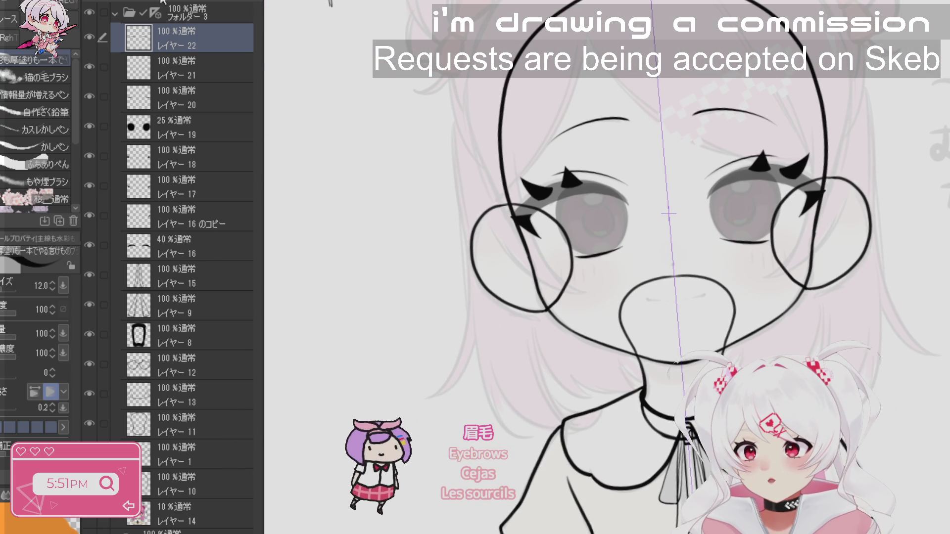
- Try a mouth line on a new layer, then ink a solid curved inner line on the hair bun
key(ctrl+shift+n)
scroll(623, 283, up, 3)
drag(583, 285, 685, 277)
key(ctrl+z)
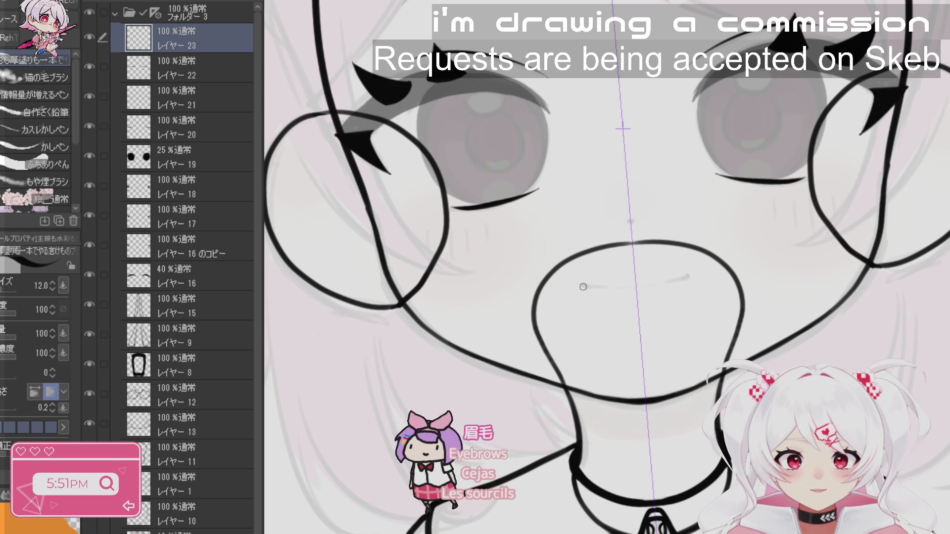
scroll(760, 279, up, 5)
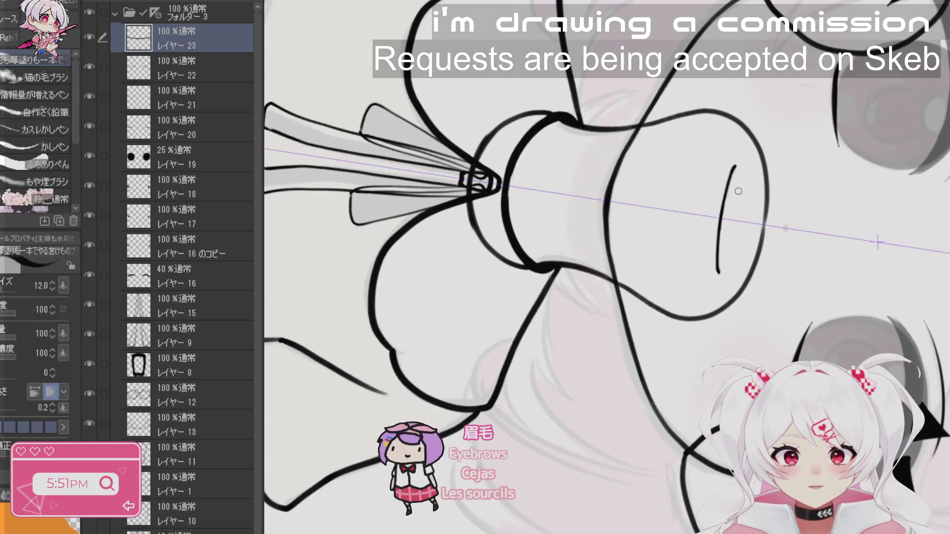
drag(720, 164, 689, 349)
drag(720, 164, 702, 218)
drag(708, 184, 692, 257)
mouse_move(703, 209)
mouse_down()
mouse_move(686, 301)
mouse_move(688, 281)
mouse_up()
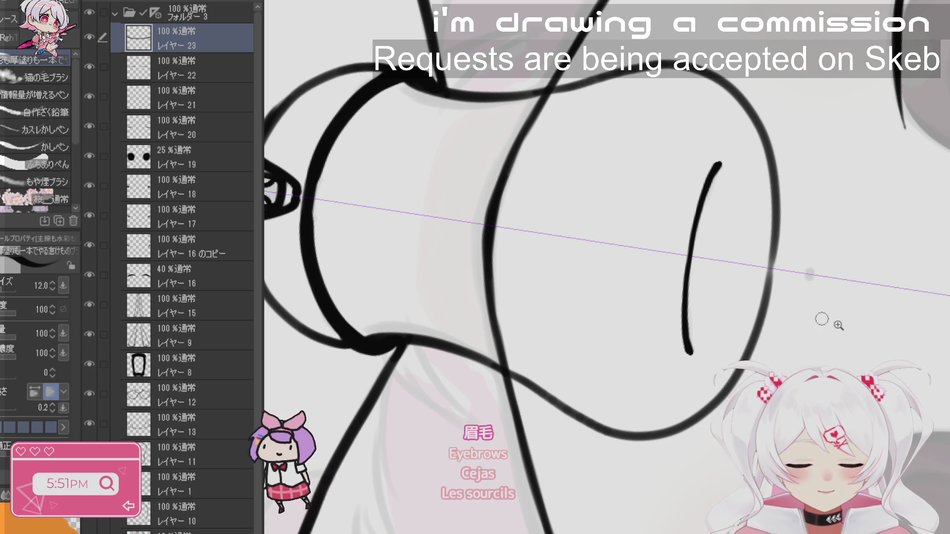
- Zoom out, tilt the view, and add new layer レイヤー24
scroll(823, 318, down, 5)
mouse_move(824, 318)
mouse_down()
mouse_move(855, 185)
mouse_move(524, 285)
mouse_up()
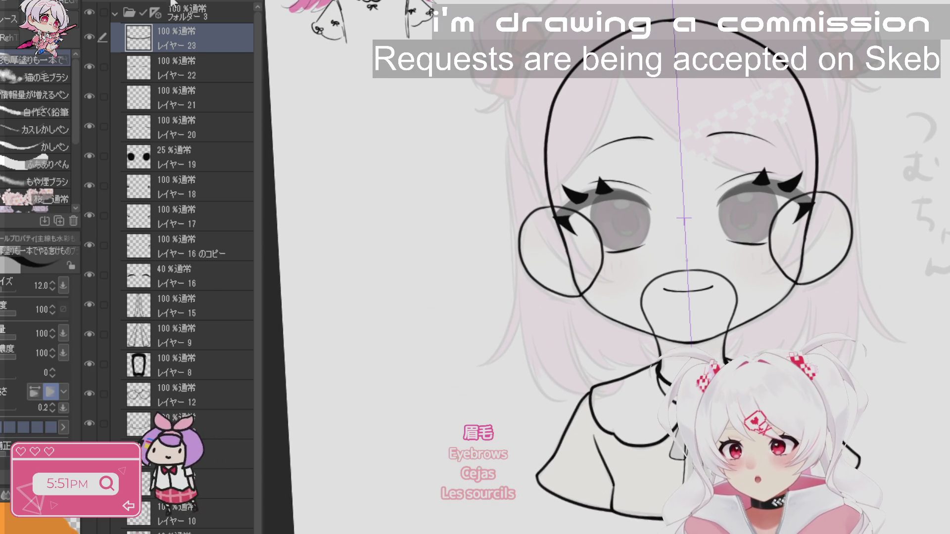
key(ctrl+shift+n)
scroll(663, 208, up, 3)
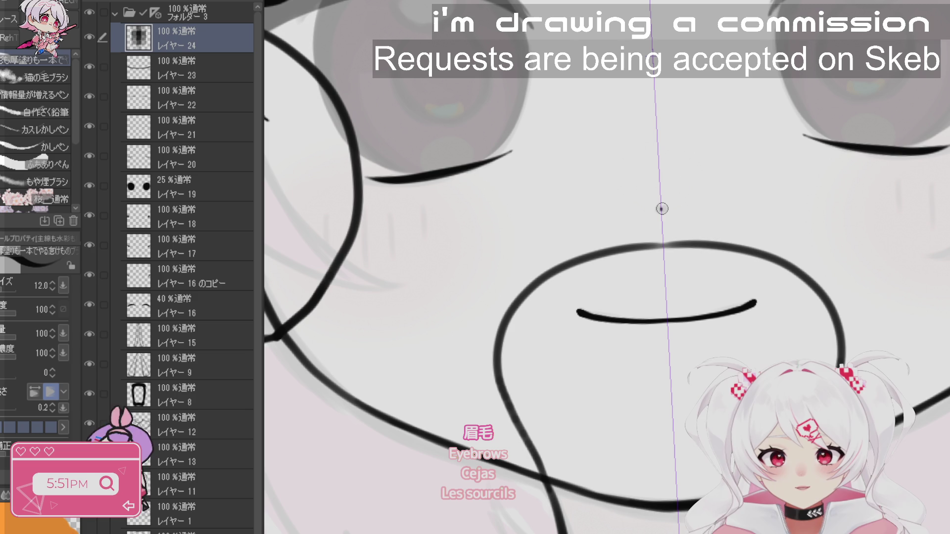
- On new layer レイヤー25, draw long hair strands falling beside the face toward the chin
scroll(768, 281, down, 5)
mouse_move(743, 267)
mouse_down()
mouse_move(705, 255)
mouse_move(725, 297)
mouse_move(825, 208)
mouse_up()
key(b)
key(ctrl+shift+n)
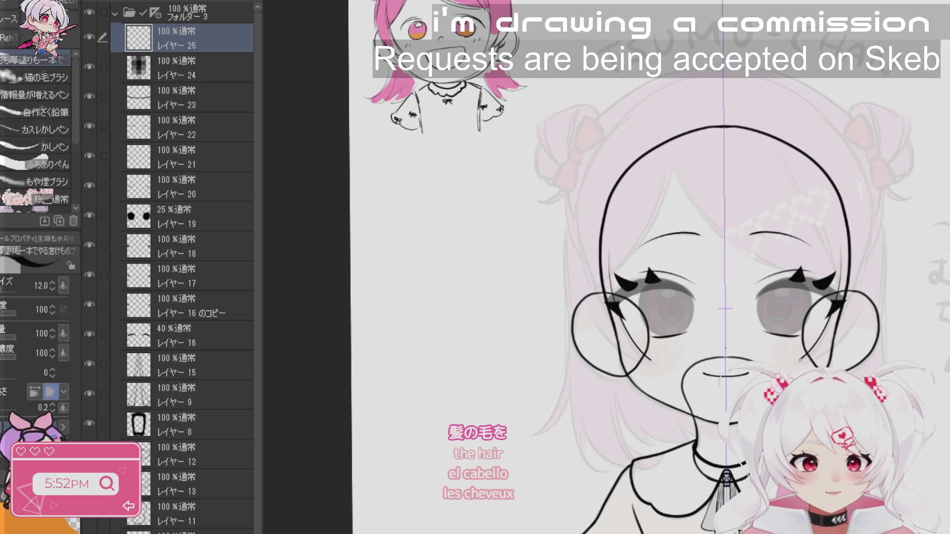
scroll(704, 366, up, 3)
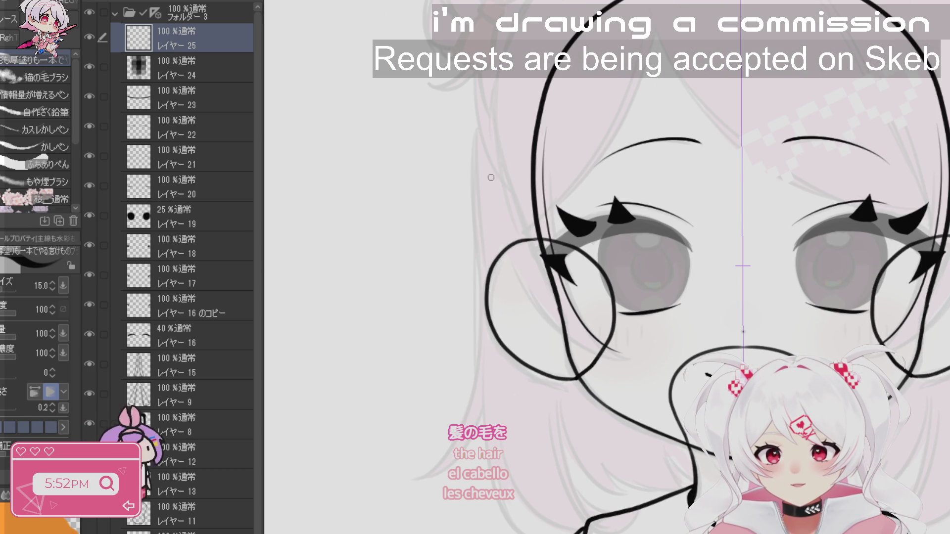
key(ctrl+z)
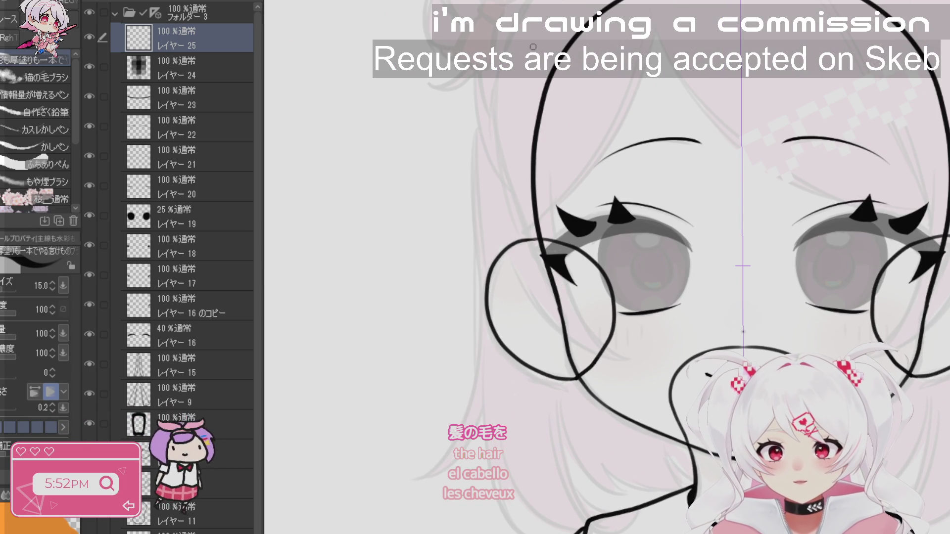
drag(496, 74, 530, 307)
key(ctrl+z)
mouse_move(496, 72)
mouse_down()
mouse_move(564, 337)
mouse_move(616, 364)
mouse_up()
mouse_move(553, 144)
mouse_down()
mouse_move(552, 186)
mouse_move(626, 367)
mouse_move(553, 169)
mouse_move(626, 367)
mouse_up()
key(ctrl+z)
key(ctrl+z)
drag(567, 280, 621, 367)
- Rotate and zoom in, then nudge the strand ends into shape with Liquify
key(r)
mouse_move(743, 124)
mouse_down()
mouse_move(841, 173)
mouse_move(881, 267)
mouse_up()
key(ctrl+space)
click(649, 202)
key(j)
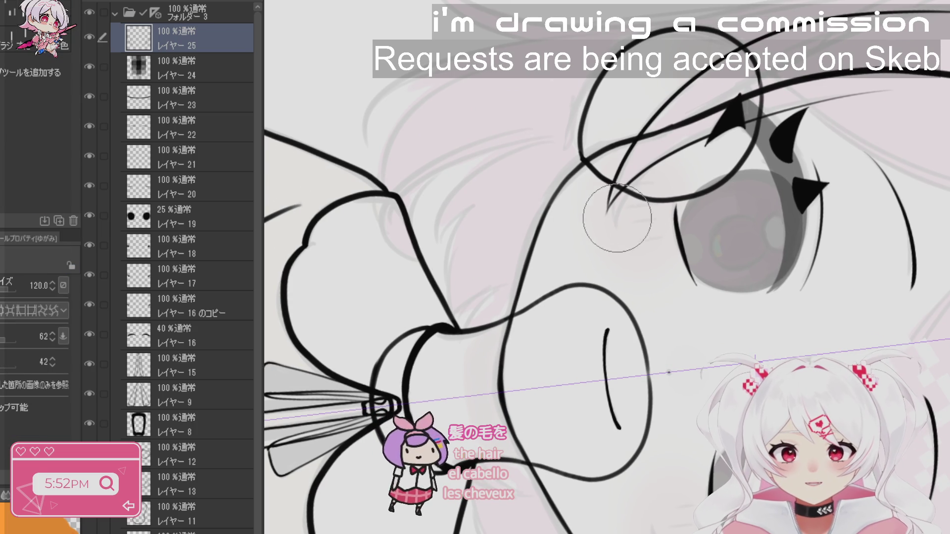
mouse_move(607, 208)
mouse_down()
mouse_move(616, 195)
mouse_move(599, 232)
mouse_up()
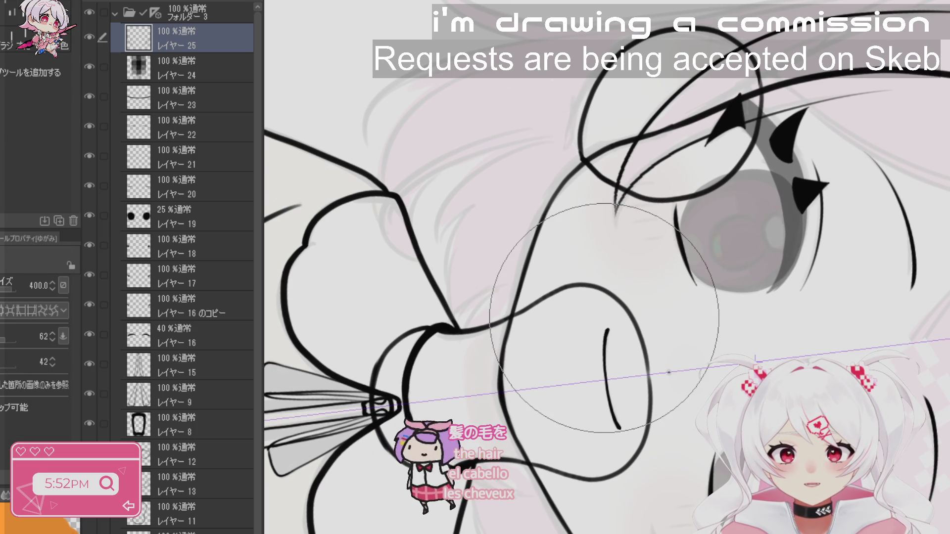
key(b)
scroll(834, 283, down, 5)
drag(834, 283, 776, 107)
drag(659, 325, 646, 192)
key(j)
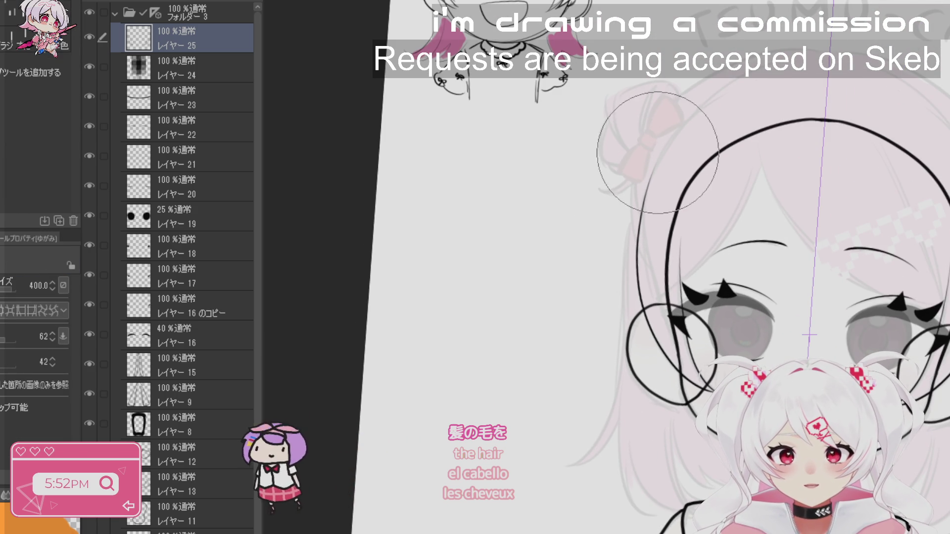
key(b)
scroll(861, 181, up, 2)
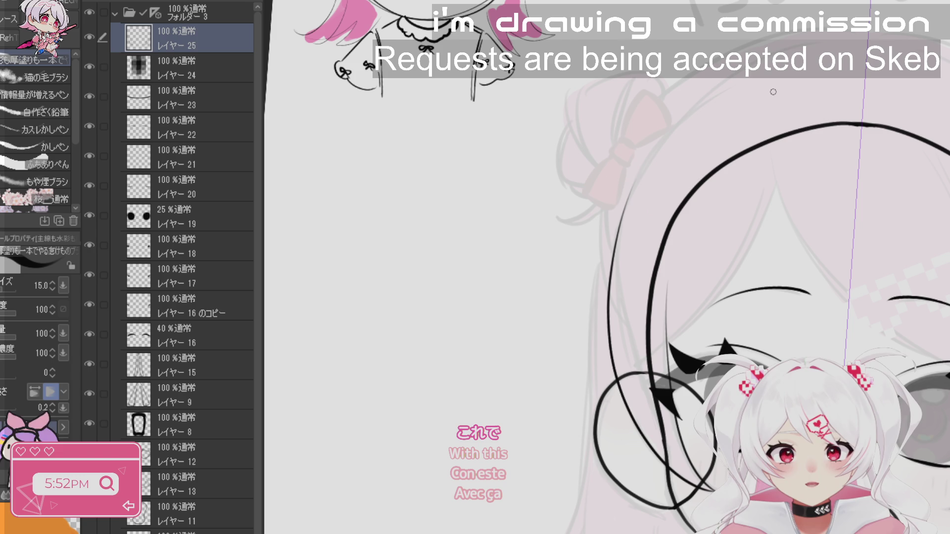
drag(594, 248, 559, 198)
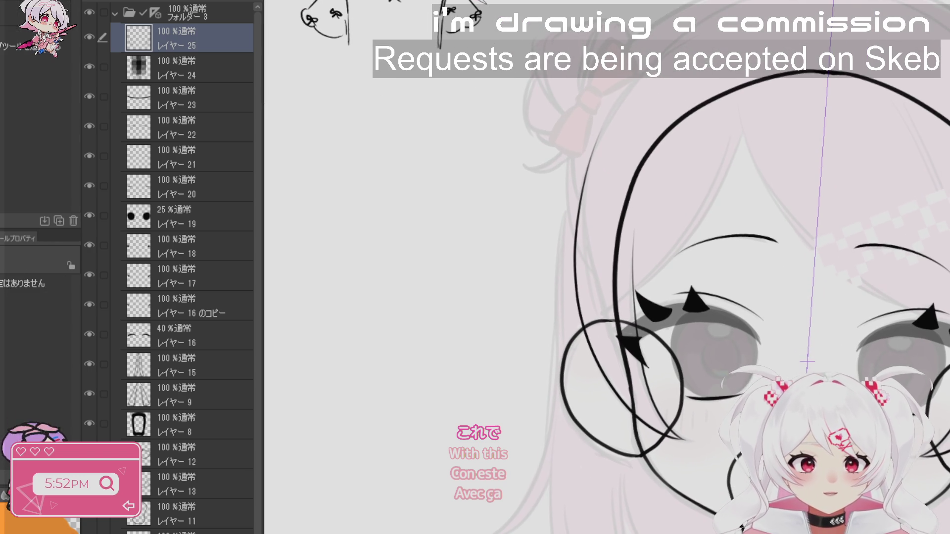
- On new layer レイヤー26, draw a long hair line down the left side of the head
key(ctrl+shift+n)
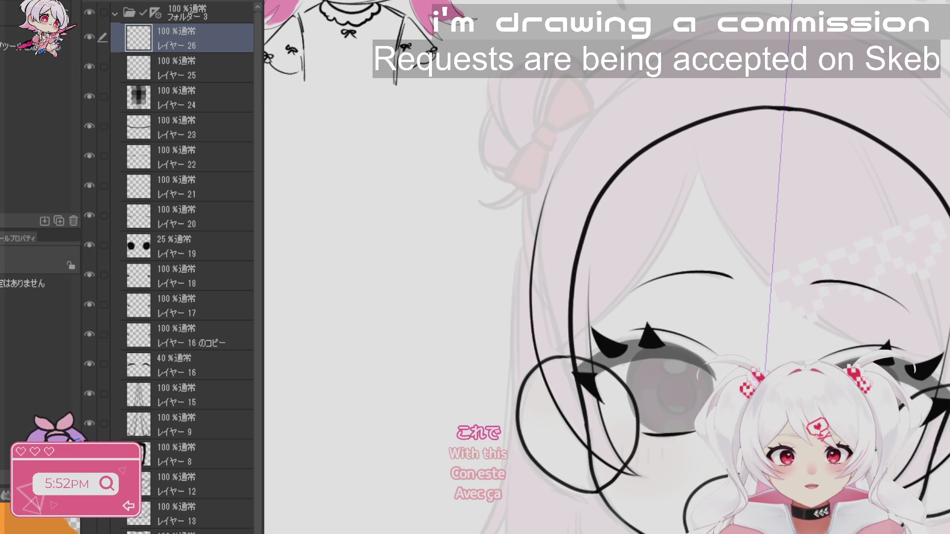
scroll(885, 99, down, 3)
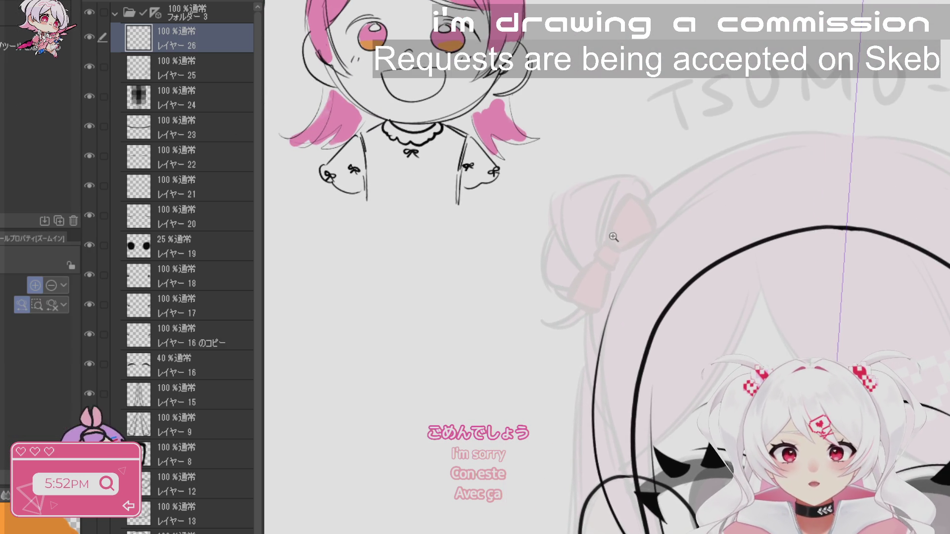
scroll(626, 225, up, 4)
scroll(622, 225, down, 5)
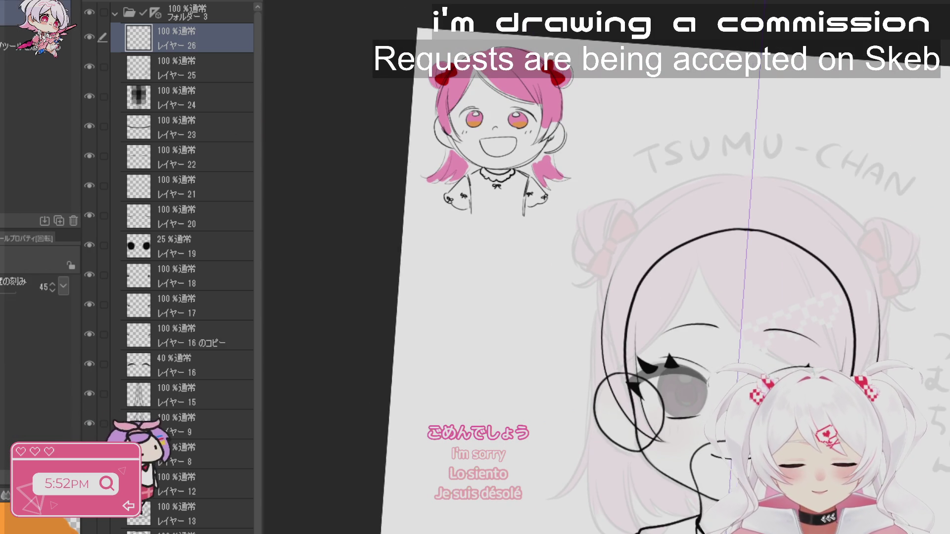
scroll(643, 242, up, 1)
drag(636, 167, 585, 368)
key(ctrl+z)
mouse_move(624, 170)
mouse_down()
mouse_move(590, 292)
mouse_move(586, 423)
mouse_up()
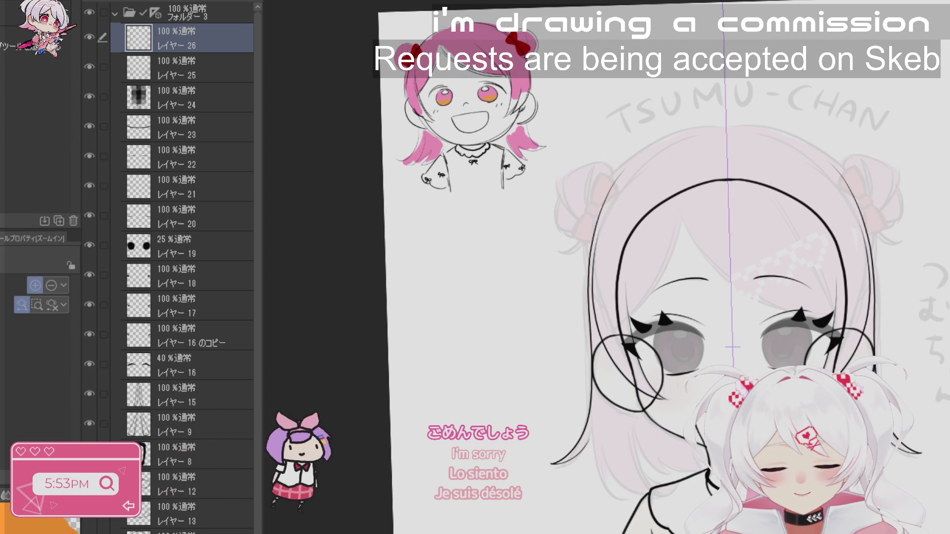
- Extend the lower hair line slightly upward and add new layer レイヤー27
scroll(632, 409, up, 3)
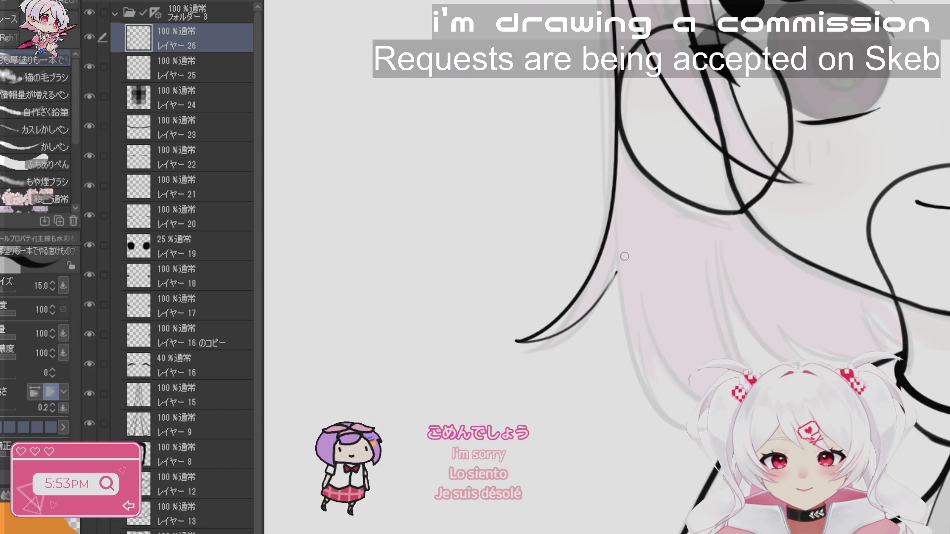
drag(599, 299, 620, 269)
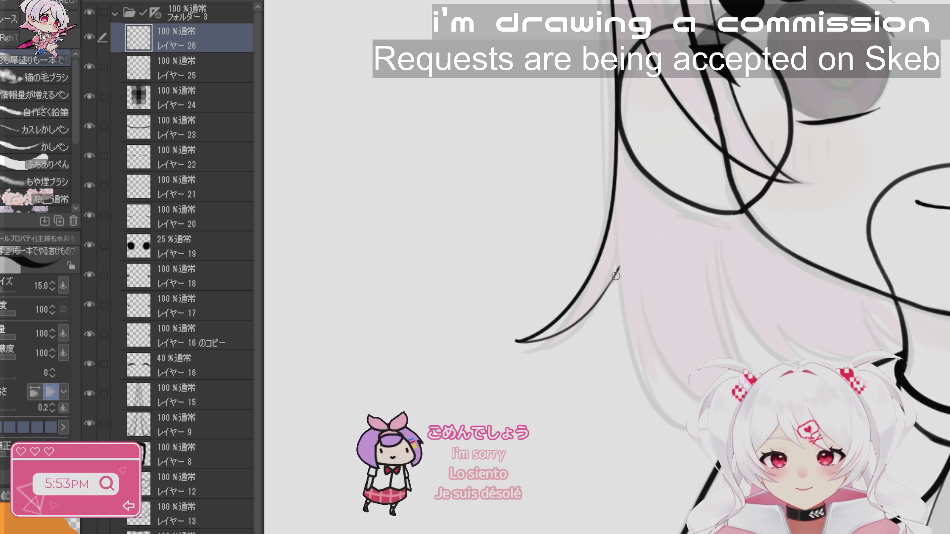
scroll(607, 267, down, 3)
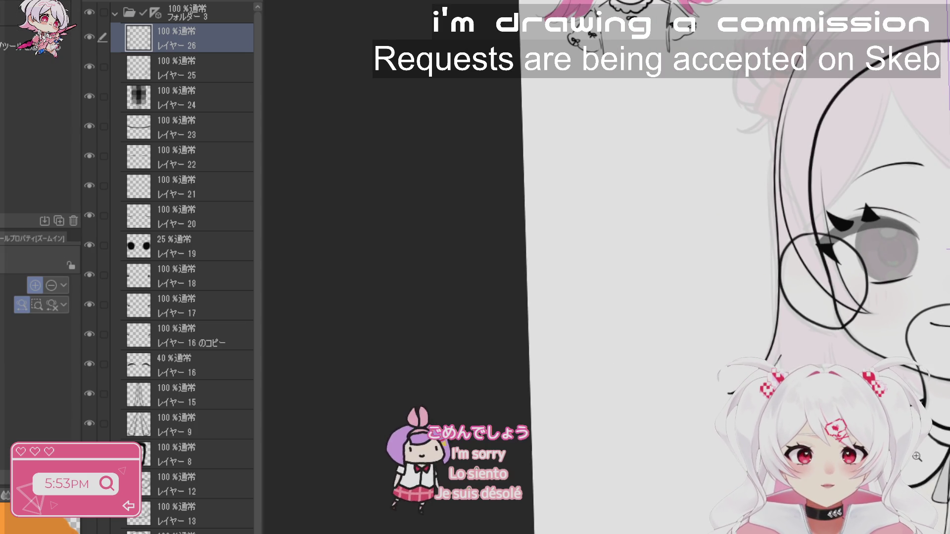
scroll(650, 197, down, 3)
key(j)
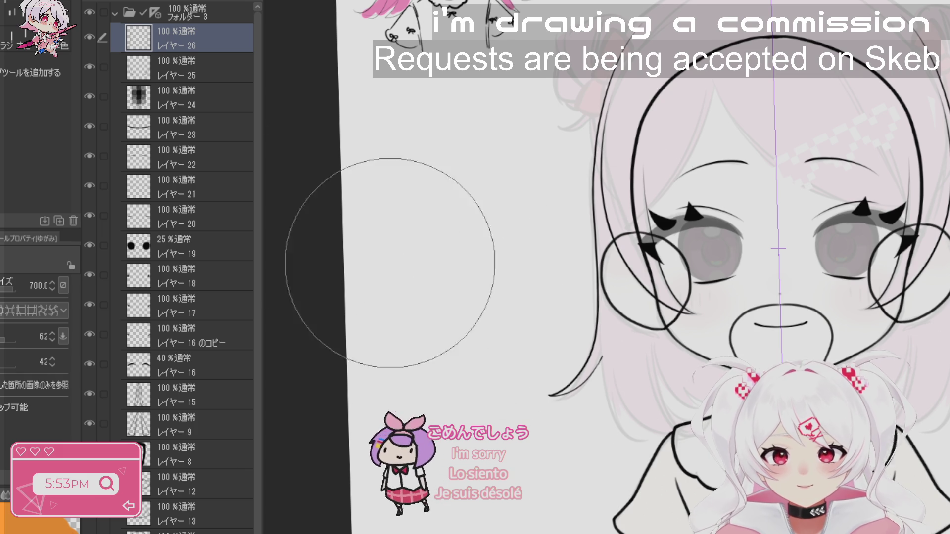
click(160, 2)
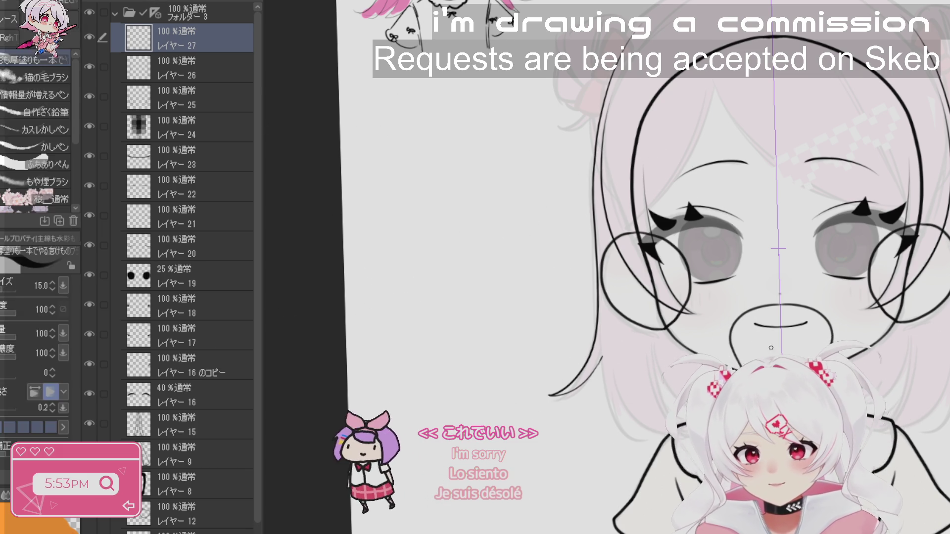
- On レイヤー 27, ink long curved strand lines in the lower-left hair, redrawing them until they sit right
click(648, 420)
key(p)
drag(577, 222, 633, 421)
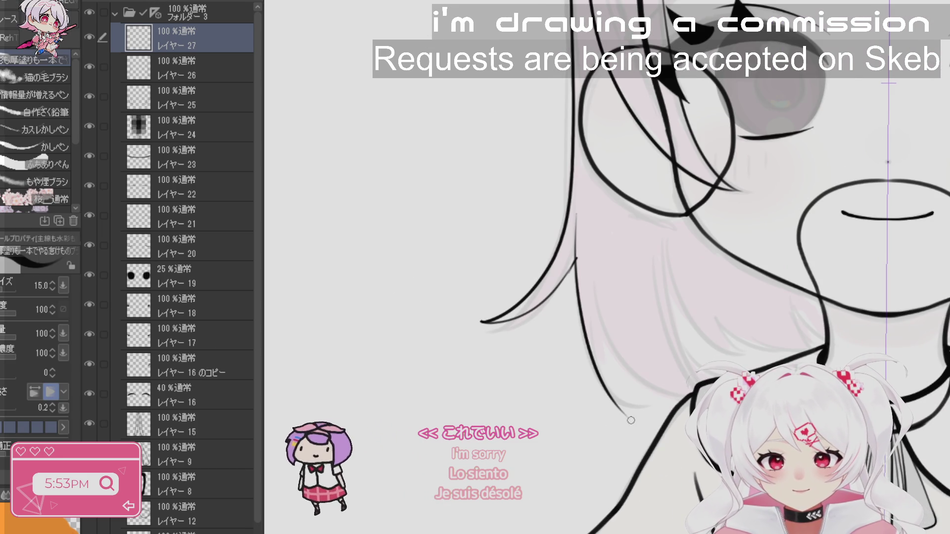
key(ctrl+z)
mouse_move(575, 214)
mouse_down()
mouse_move(580, 314)
mouse_move(632, 398)
mouse_up()
key(ctrl+z)
drag(576, 220, 632, 399)
key(ctrl+z)
mouse_move(576, 220)
mouse_down()
mouse_move(583, 325)
mouse_move(648, 400)
mouse_up()
mouse_move(600, 312)
mouse_down()
mouse_move(618, 392)
mouse_move(641, 412)
mouse_move(647, 398)
mouse_up()
key(ctrl+z)
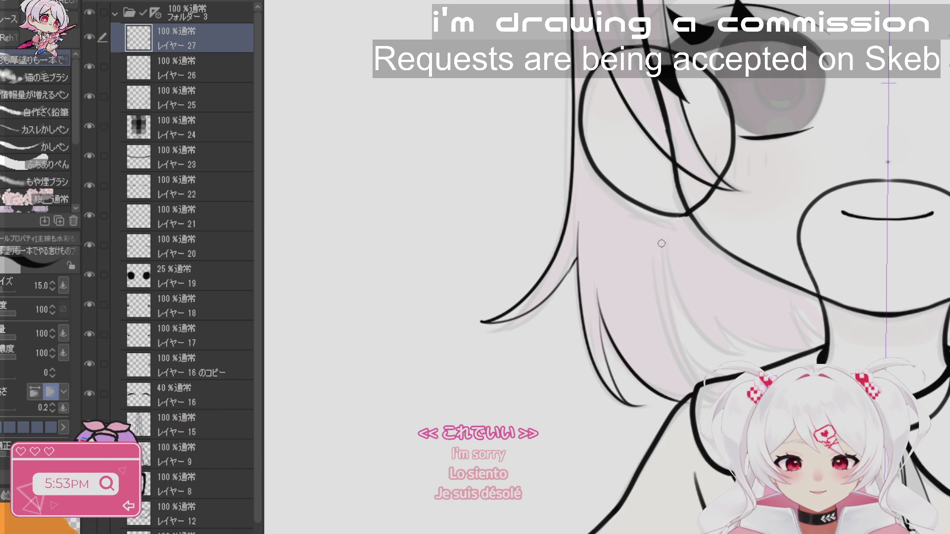
- Rotate the view to the hair by the bun and try a short strand line there
drag(794, 336, 612, 271)
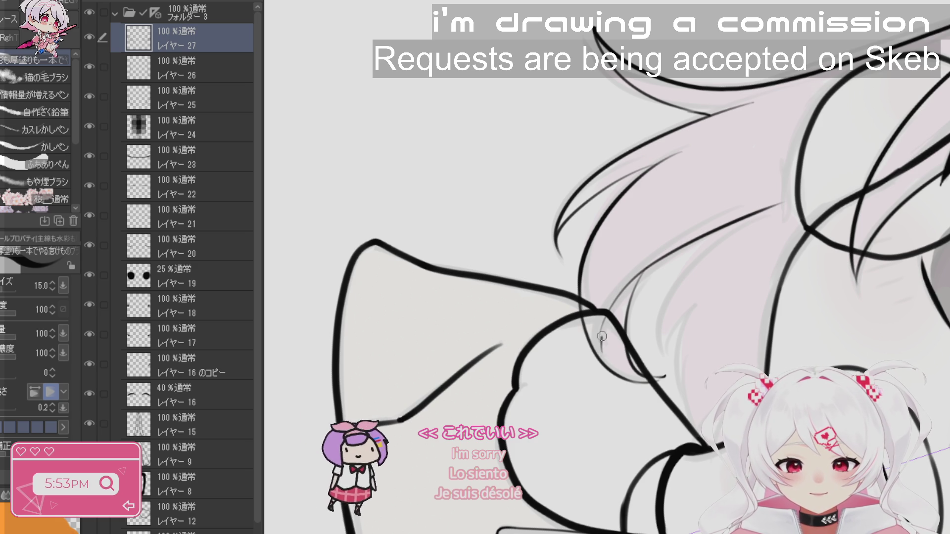
mouse_move(604, 355)
mouse_down()
mouse_move(606, 316)
mouse_move(671, 437)
mouse_up()
key(r)
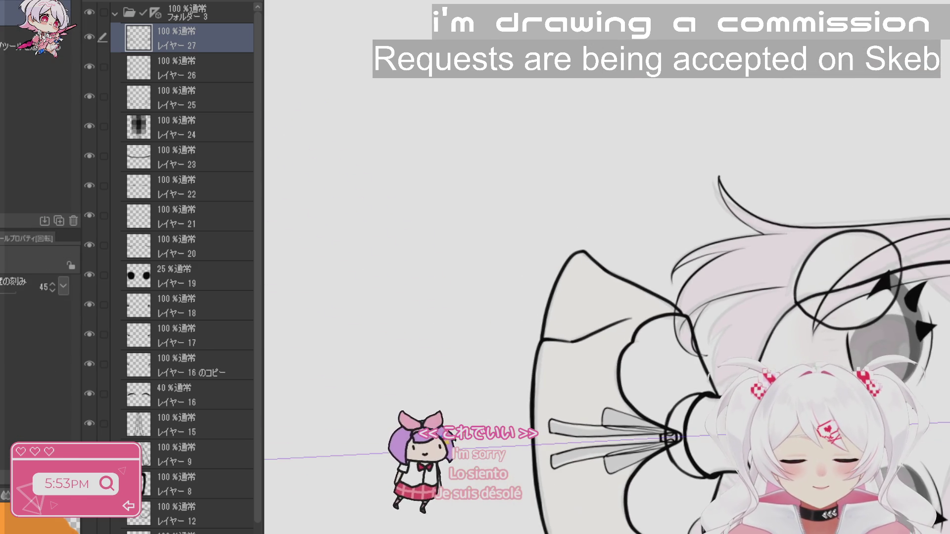
key(b)
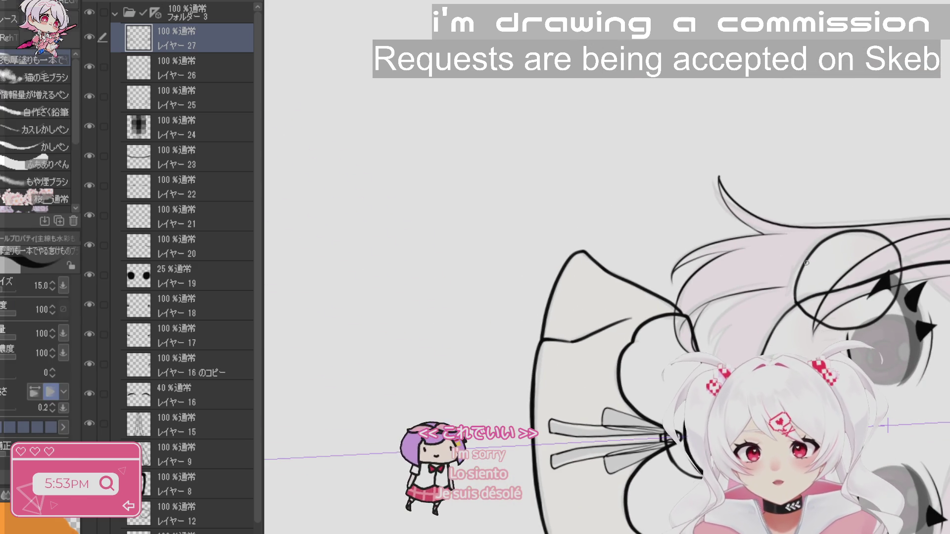
scroll(806, 263, up, 3)
key(ctrl+z)
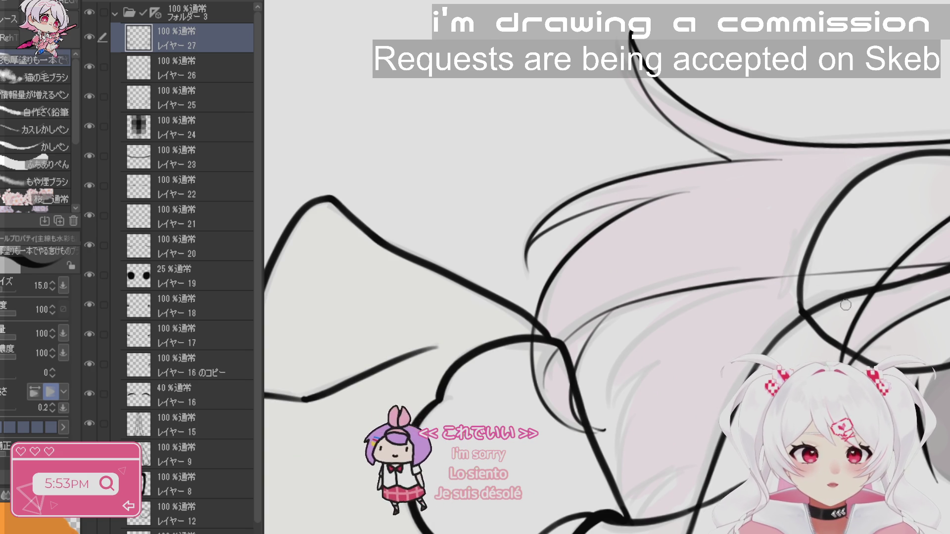
key(r)
scroll(846, 305, down, 3)
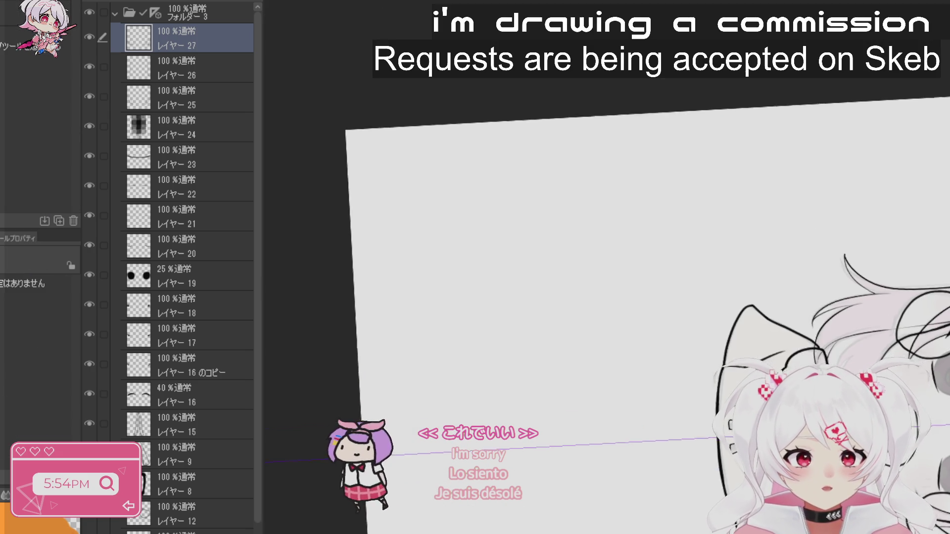
scroll(679, 210, up, 5)
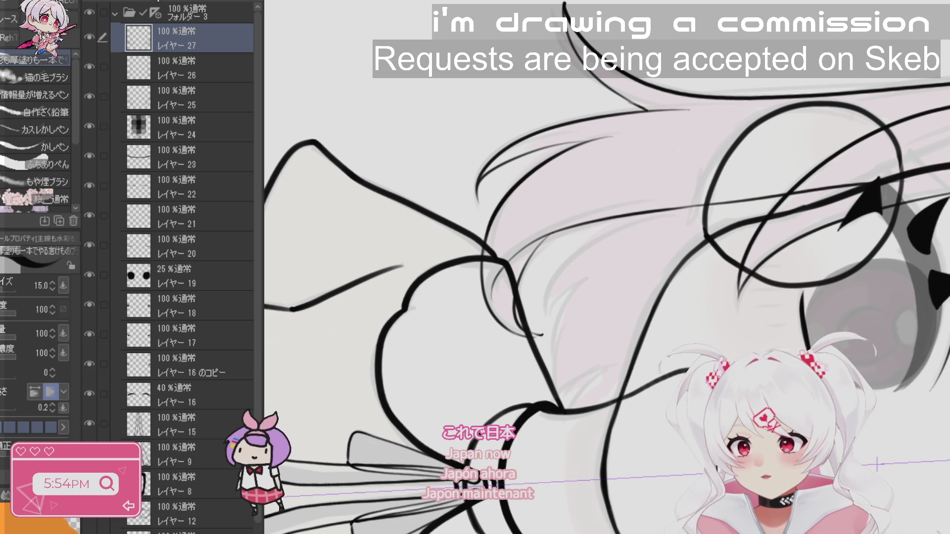
- Add レイヤー 28 and draw a curved hair strand over the bun
key(ctrl+shift+n)
mouse_move(664, 209)
mouse_down()
mouse_move(699, 160)
mouse_move(577, 292)
mouse_up()
key(ctrl+z)
drag(692, 161, 584, 263)
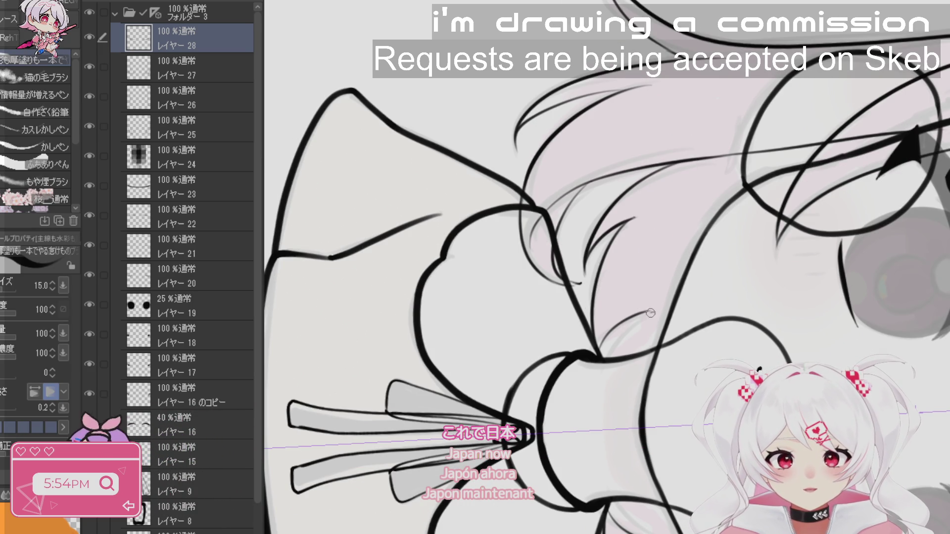
- Undo the stray stroke and rotate the view to show the face and collar
drag(637, 403, 645, 306)
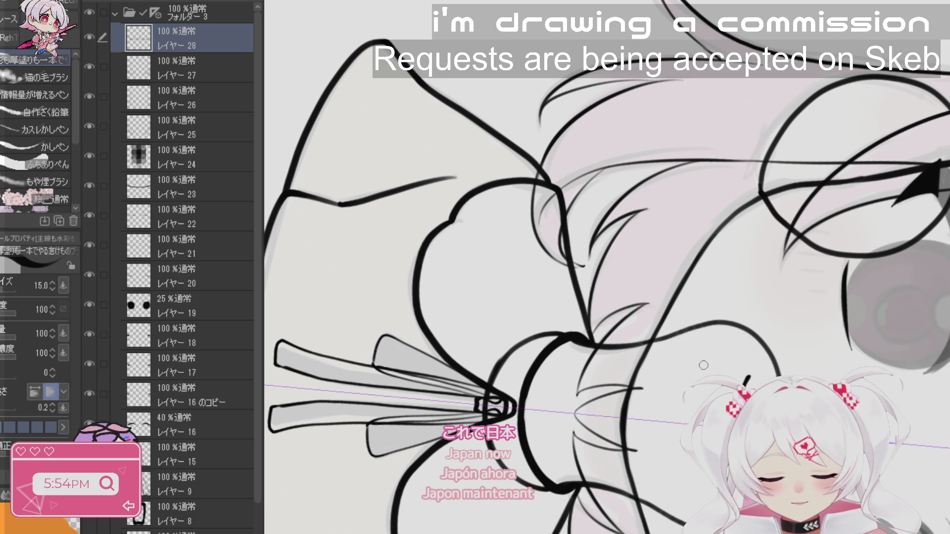
mouse_move(643, 297)
mouse_down()
mouse_move(787, 352)
mouse_move(727, 257)
mouse_up()
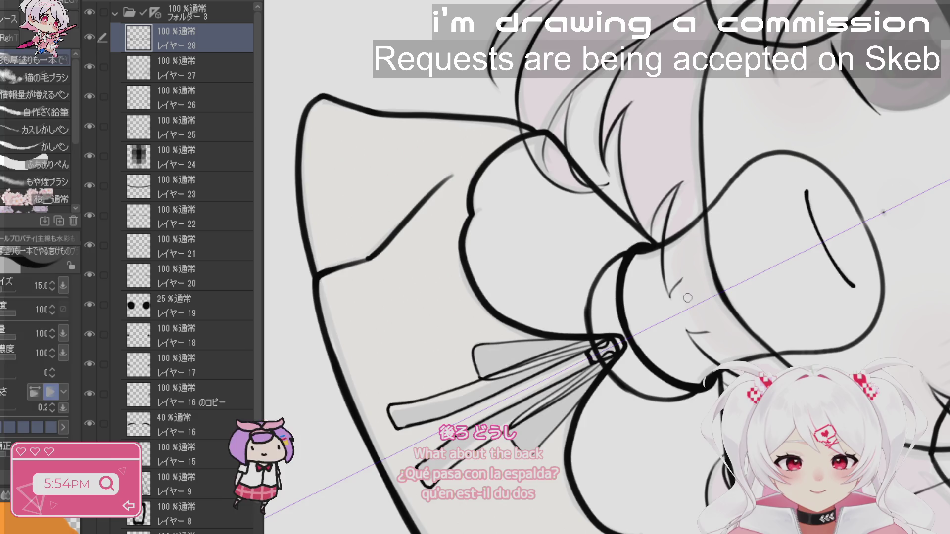
click(706, 260)
key(b)
key(ctrl+z)
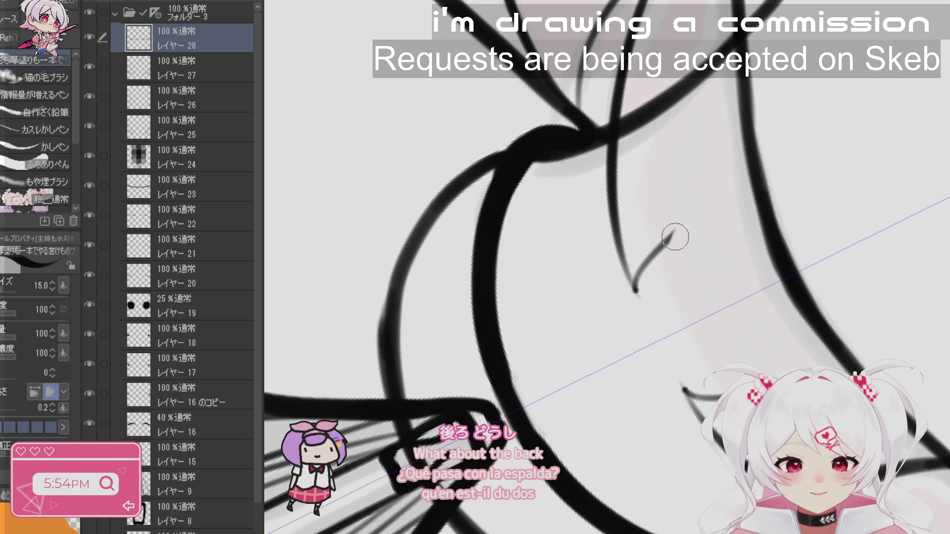
drag(609, 267, 744, 195)
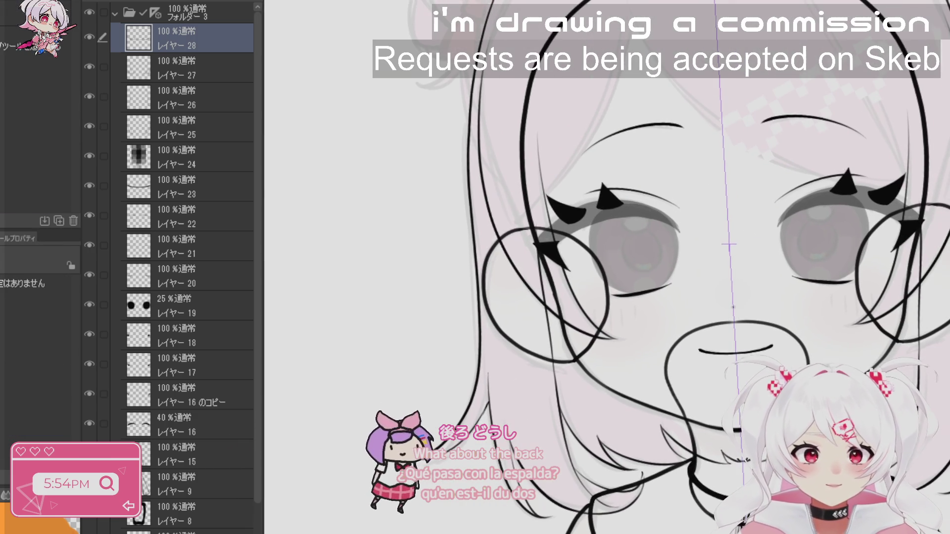
mouse_move(743, 195)
mouse_down()
mouse_move(746, 258)
mouse_move(572, 375)
mouse_up()
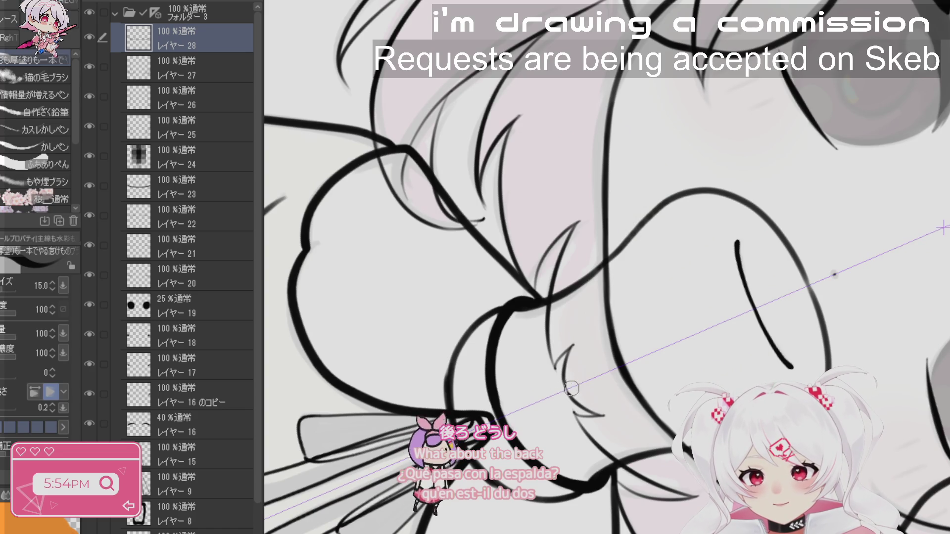
drag(810, 295, 847, 349)
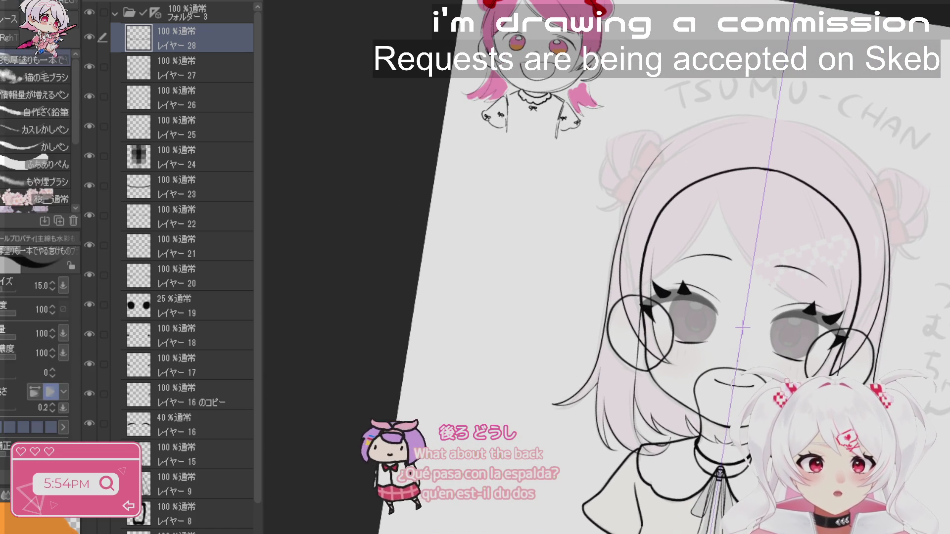
scroll(624, 129, up, 5)
- Draw a long thin side hair strand beside the face on layer 28, then add レイヤー29
drag(623, 128, 611, 426)
key(ctrl+z)
drag(624, 117, 613, 391)
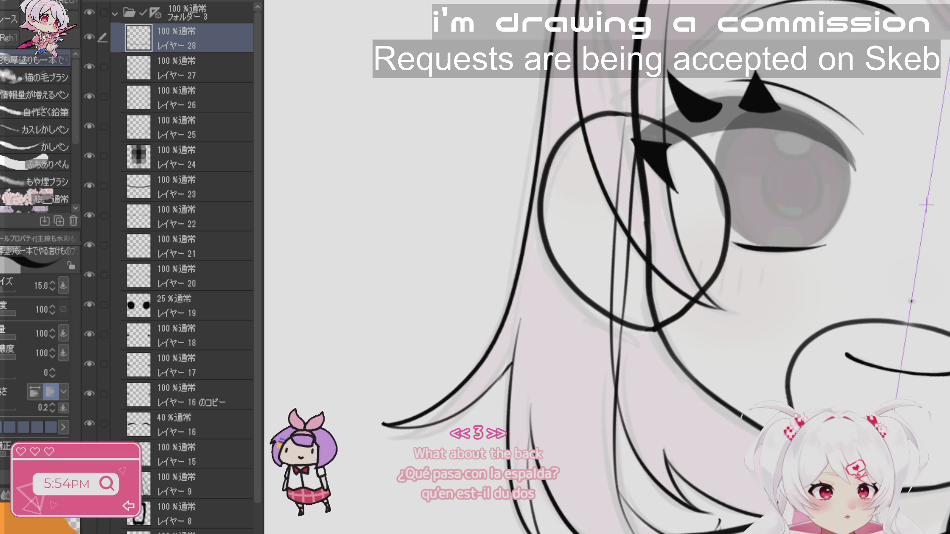
drag(637, 339, 702, 282)
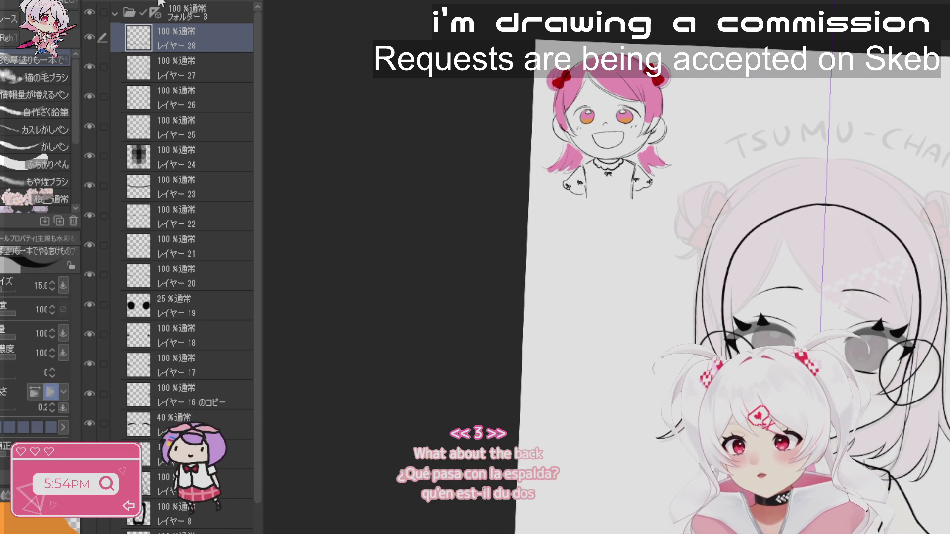
key(ctrl+shift+n)
scroll(700, 265, up, 3)
- Bring the hair above the face into view and rotate the canvas to show the chibi sketch
mouse_move(720, 303)
mouse_down()
mouse_move(643, 159)
mouse_move(604, 187)
mouse_up()
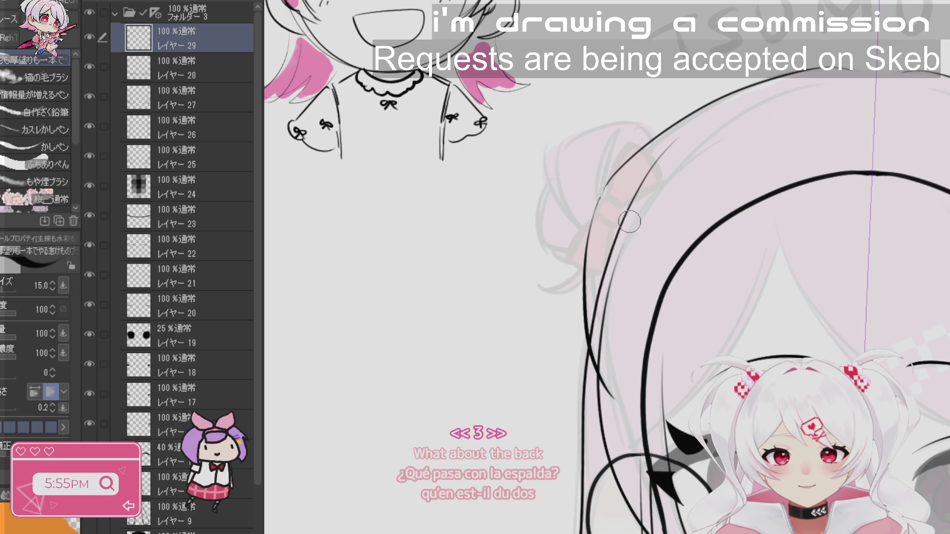
scroll(613, 168, up, 1)
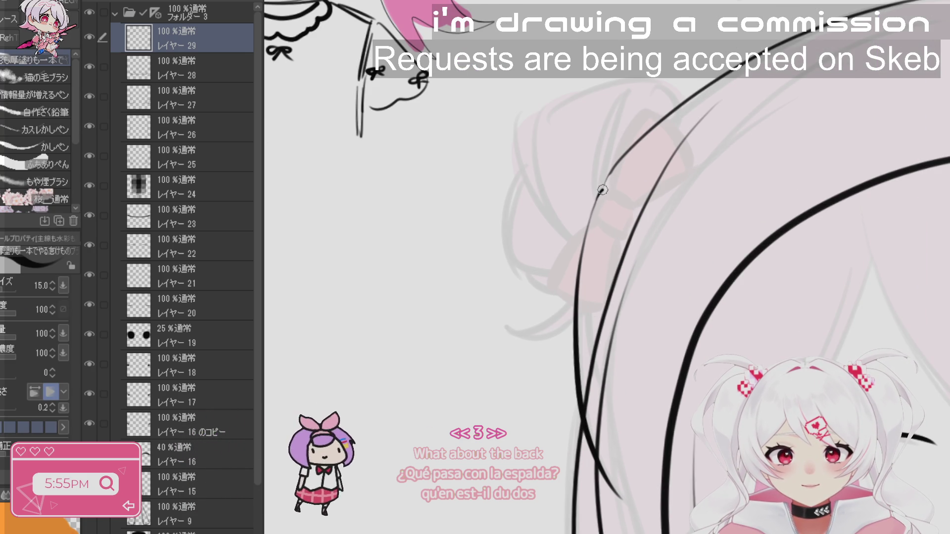
scroll(797, 176, down, 2)
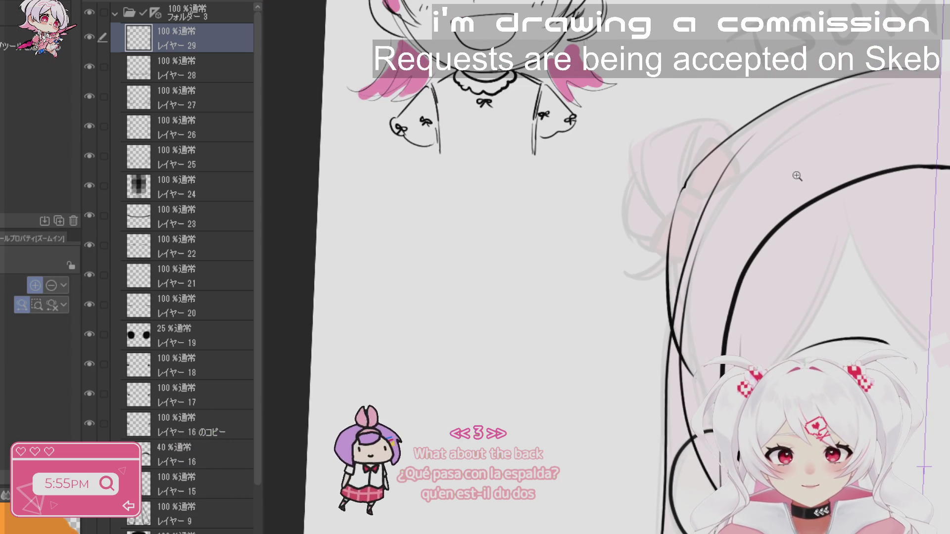
key(r)
mouse_move(797, 176)
mouse_down()
mouse_move(742, 149)
mouse_move(642, 163)
mouse_up()
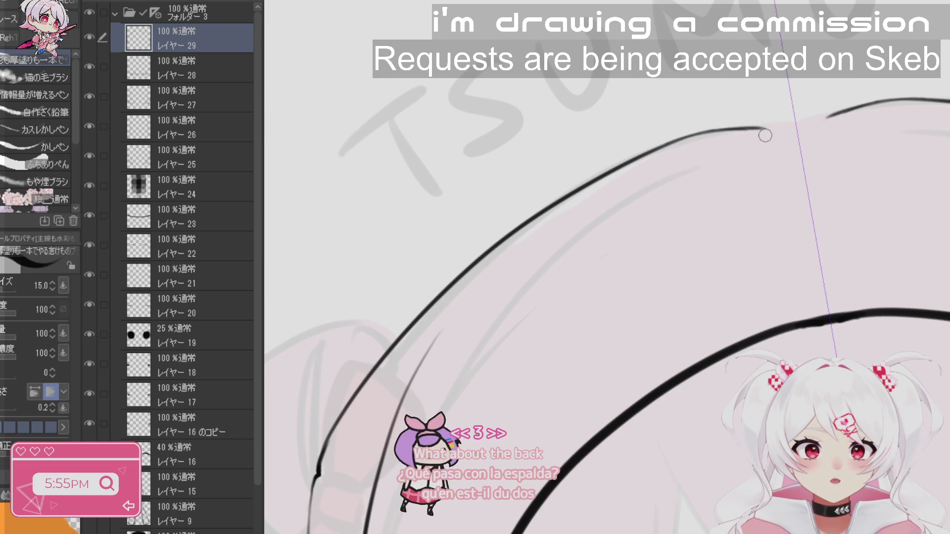
- Add レイヤー30, join a short stroke into the hair's top outline, and reselect layer 29
key(ctrl+shift+n)
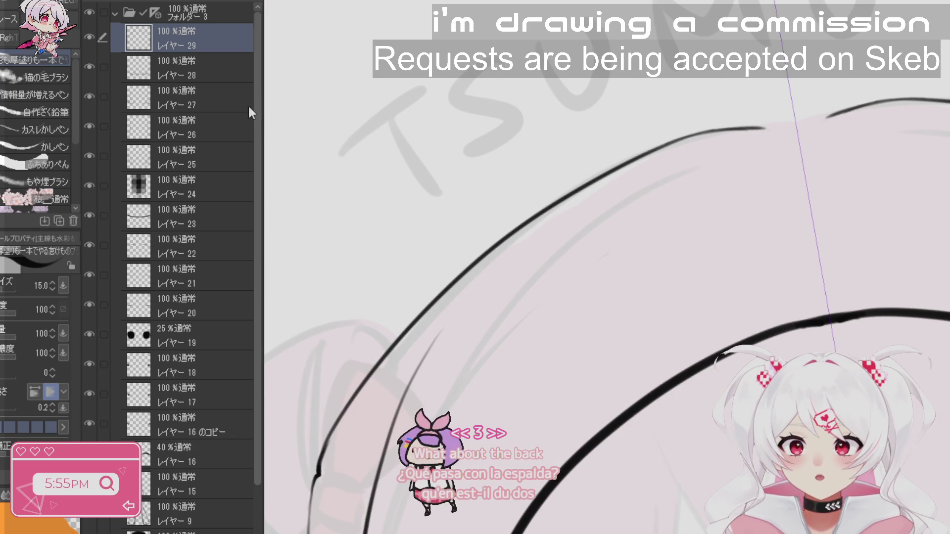
scroll(683, 362, down, 2)
scroll(684, 363, up, 3)
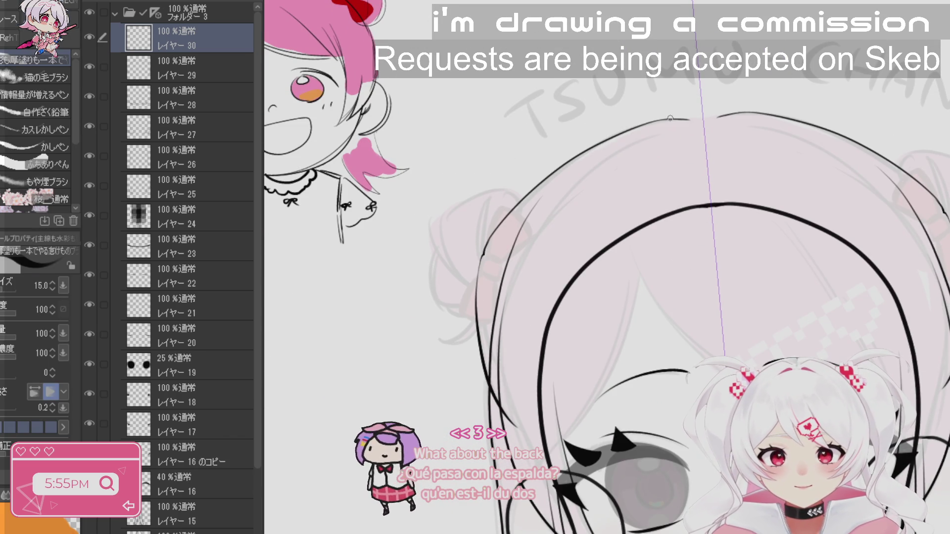
drag(729, 115, 676, 118)
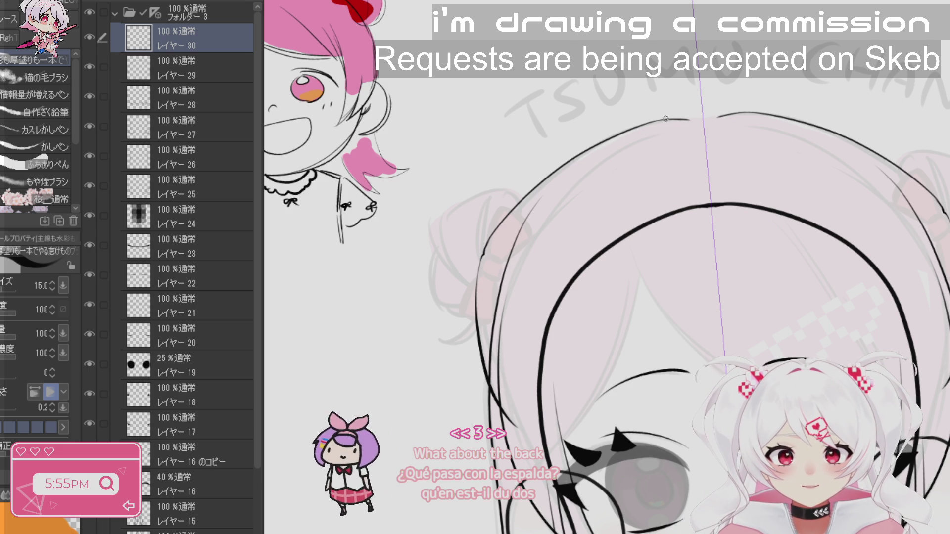
drag(693, 347, 675, 161)
click(107, 67)
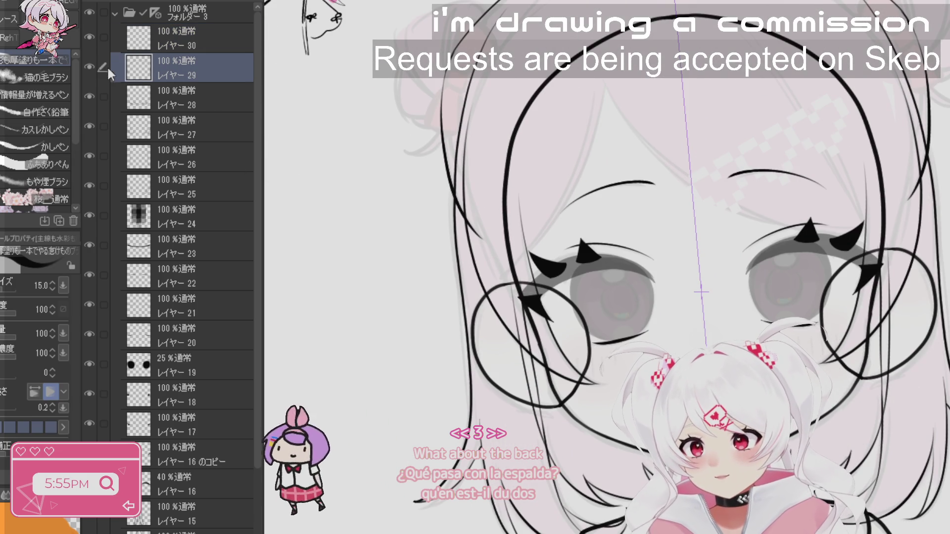
- Make layer 28 the only active layer and undo its long curved hair stroke
click(101, 96)
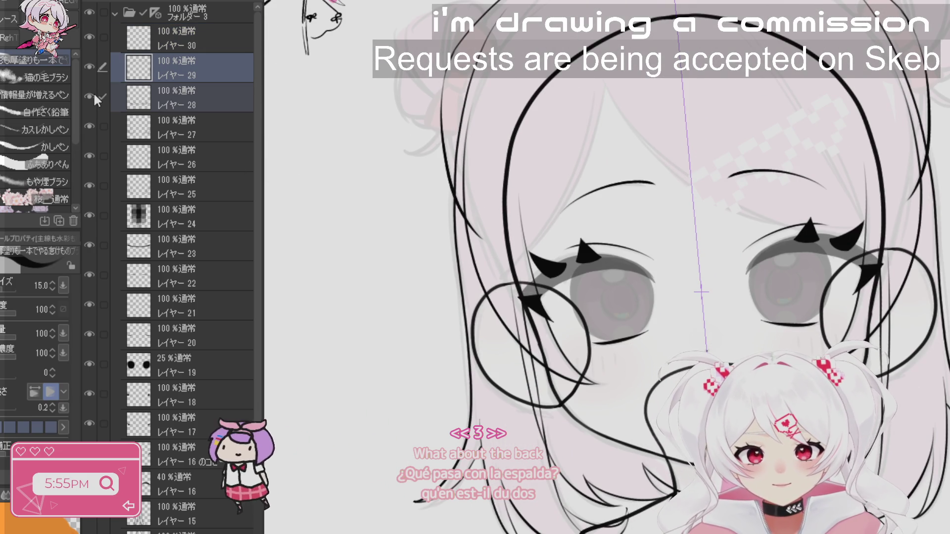
click(90, 94)
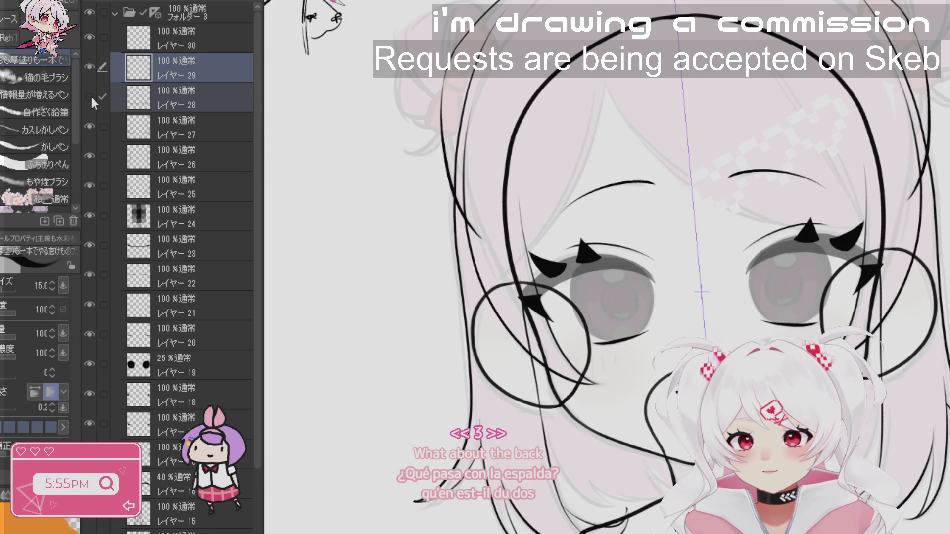
click(176, 100)
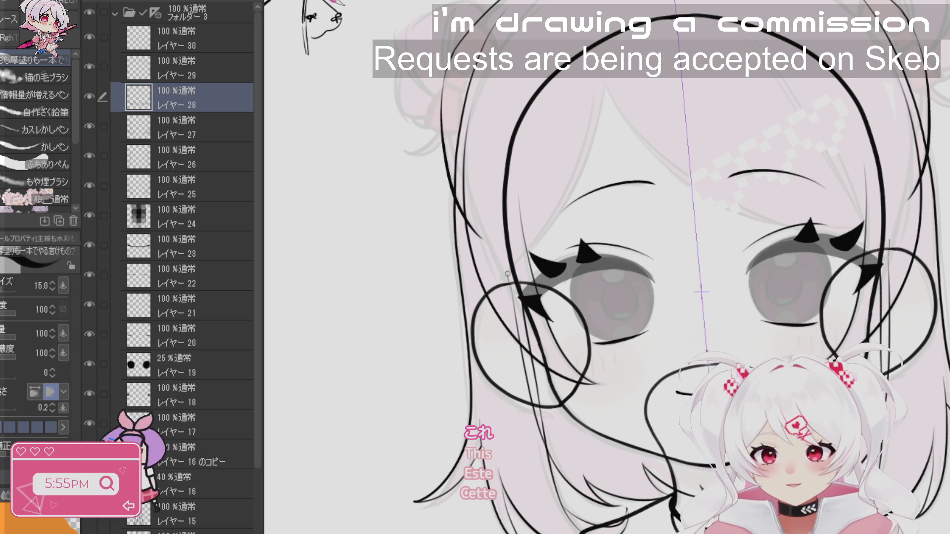
drag(702, 292, 756, 381)
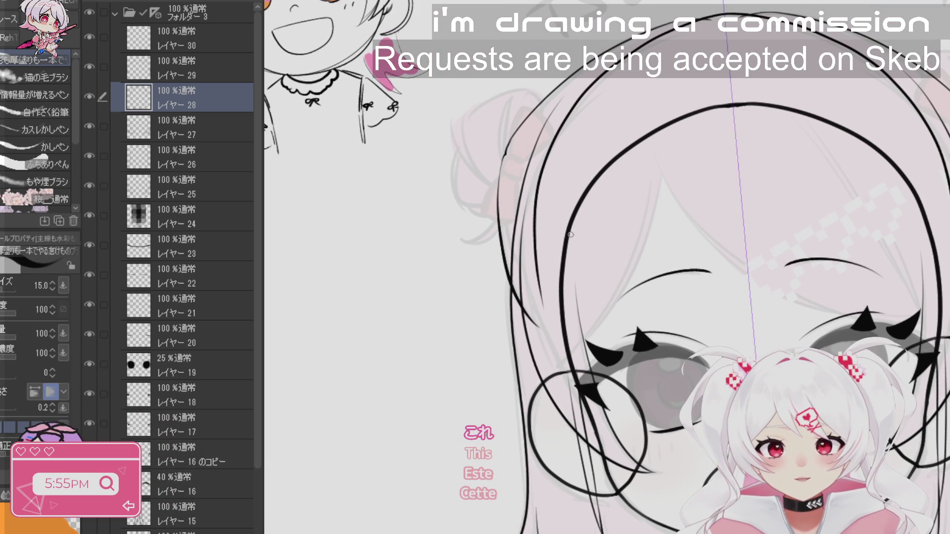
key(ctrl+z)
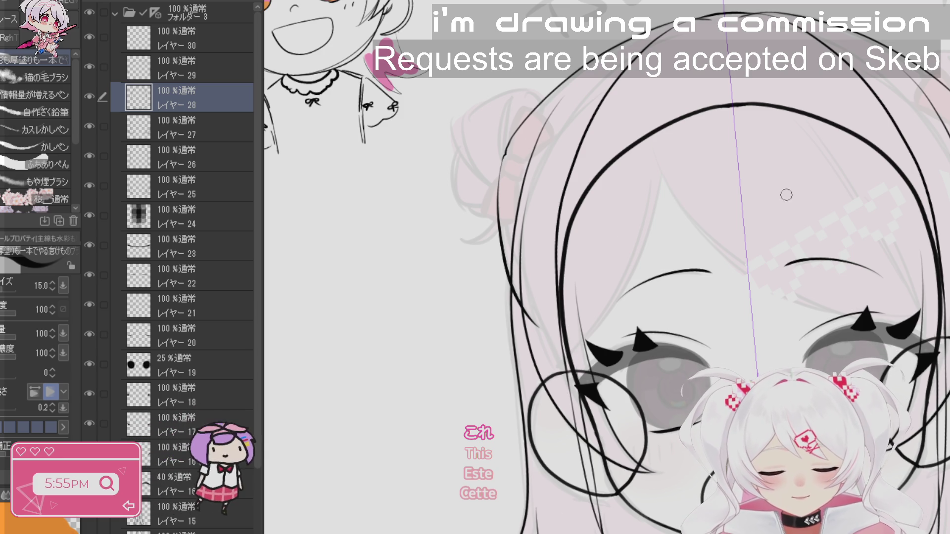
- Reset the view rotation to upright and return to drawing on layer 30
key(r)
scroll(787, 193, down, 3)
drag(787, 193, 762, 217)
scroll(693, 297, up, 2)
key(j)
key(j)
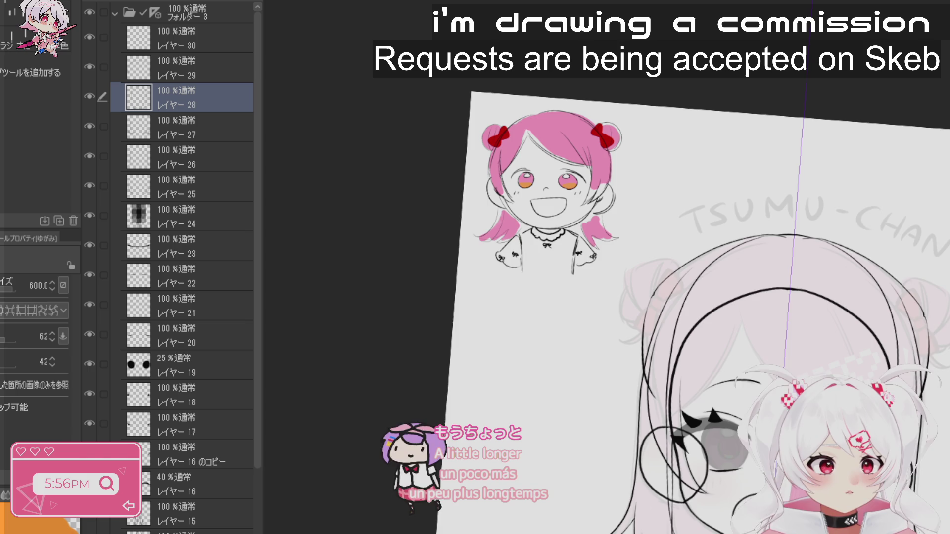
key(ctrl+at)
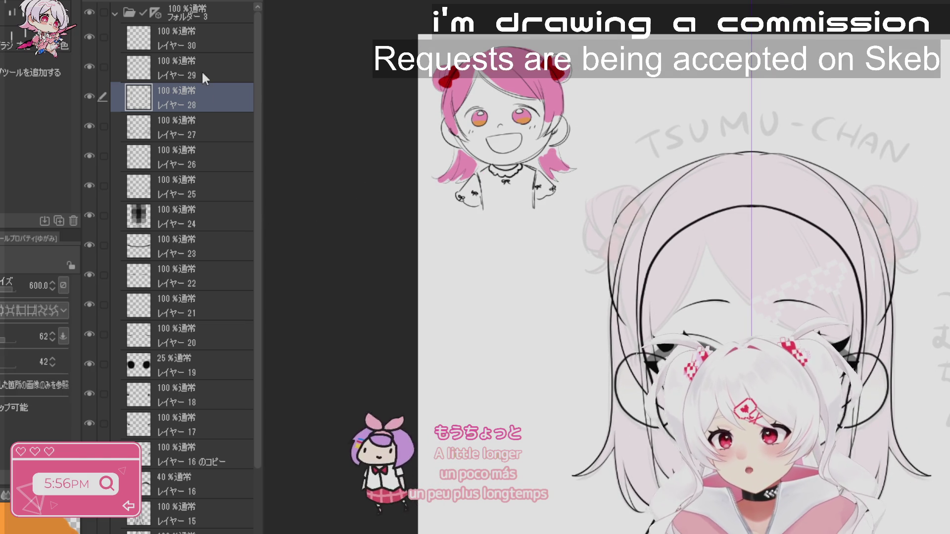
click(194, 38)
key(ctrl+space)
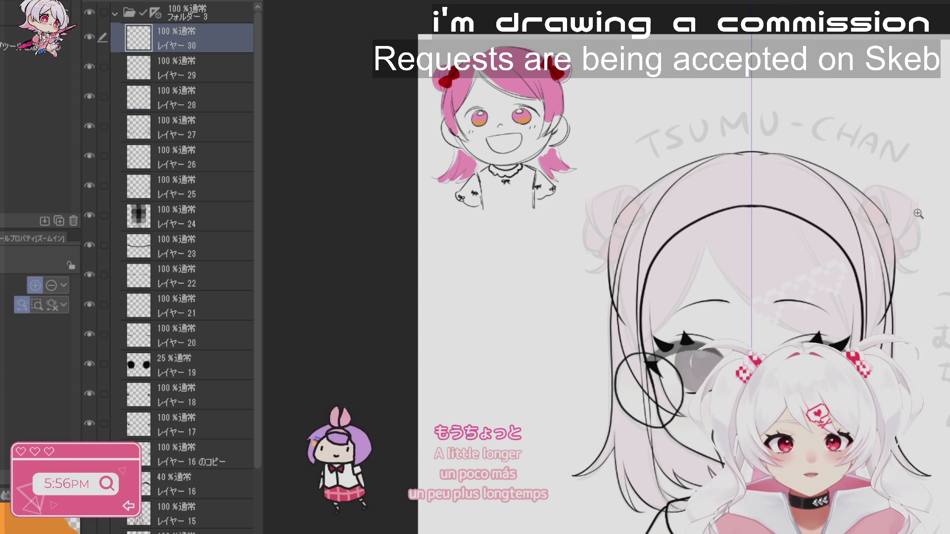
- Zoom in on the bun, redraw its hair stroke to end lower, and add a hooked tip curving left
click(918, 214)
mouse_move(919, 213)
mouse_down()
mouse_move(805, 110)
mouse_move(658, 82)
mouse_up()
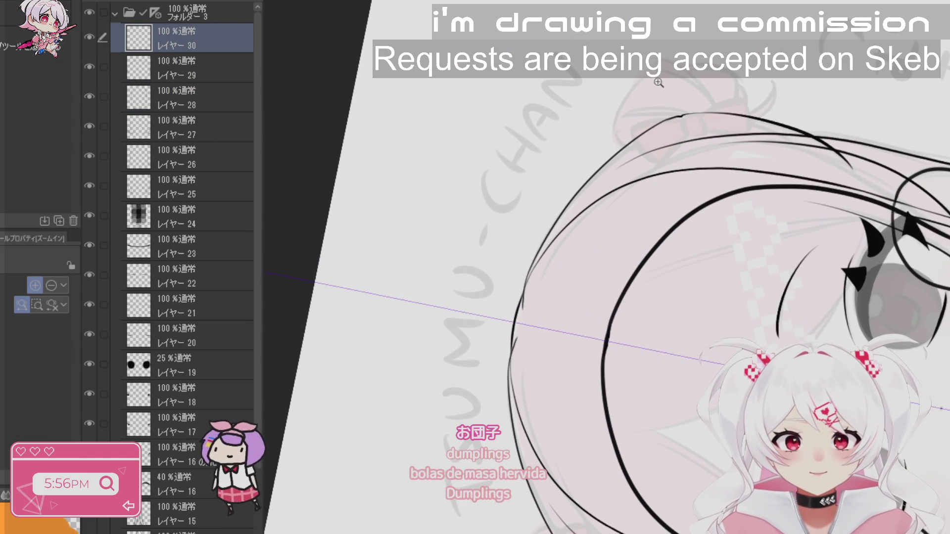
click(658, 83)
key(ctrl+z)
drag(690, 62, 792, 143)
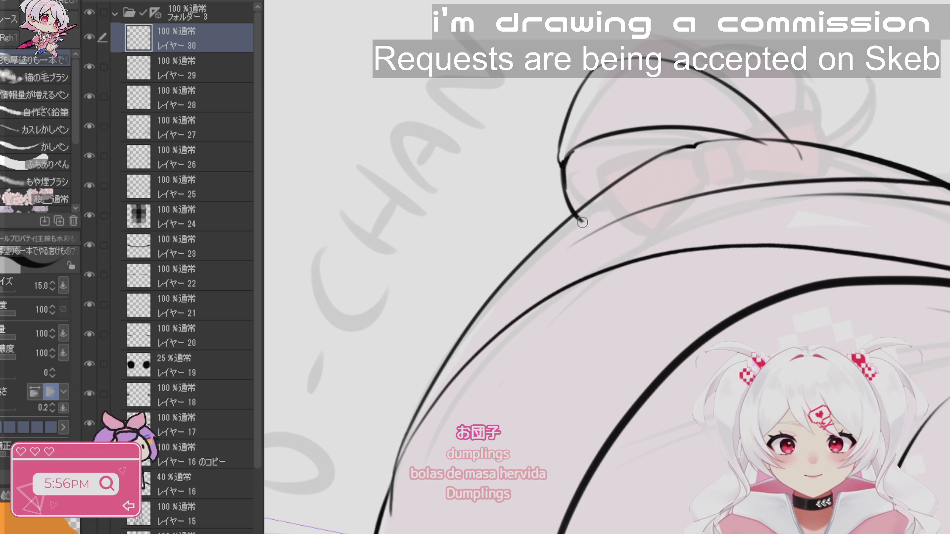
mouse_move(765, 144)
mouse_down()
mouse_move(801, 162)
mouse_move(752, 177)
mouse_move(794, 163)
mouse_move(781, 155)
mouse_up()
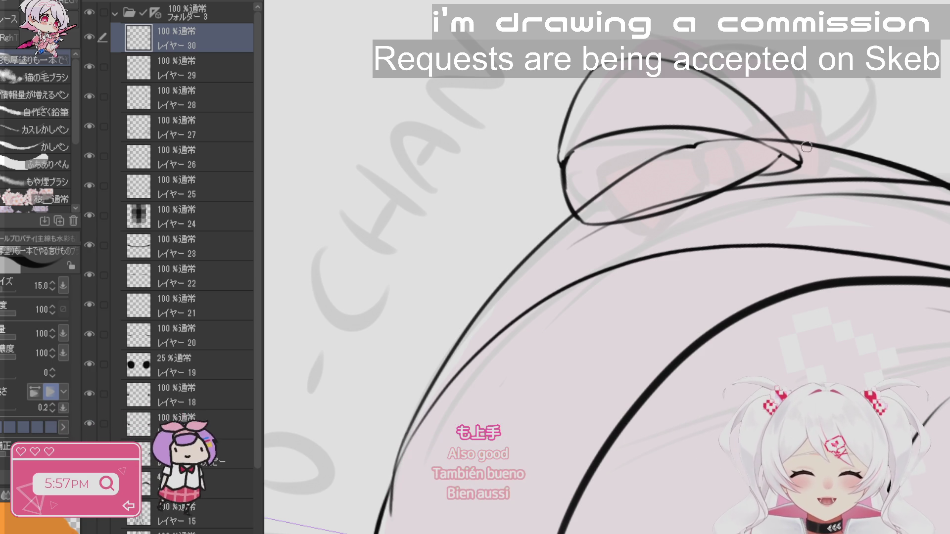
key(ctrl+space)
drag(753, 138, 658, 149)
scroll(638, 288, up, 3)
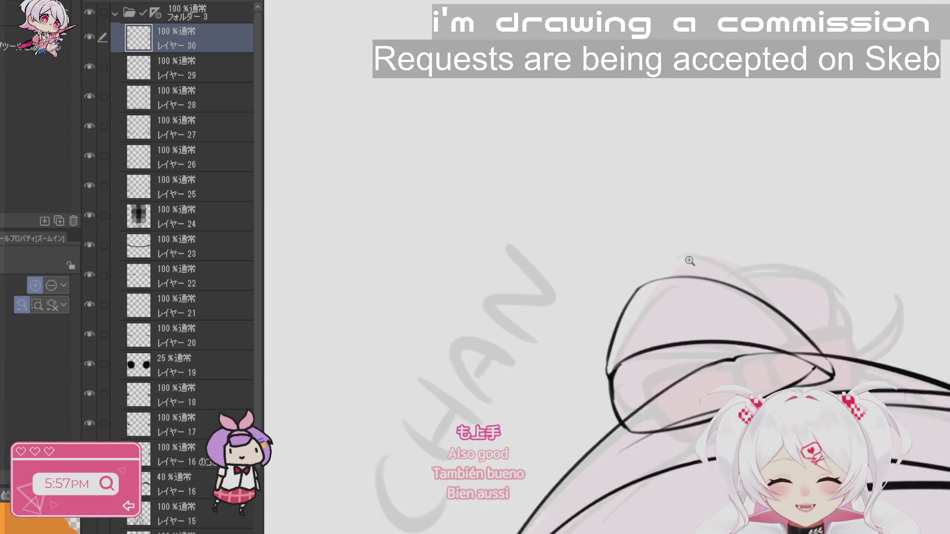
- Redraw the upper hair stroke so it rises up and to the right across the head
drag(772, 262, 725, 255)
key(ctrl+z)
mouse_move(654, 335)
mouse_down()
mouse_move(678, 257)
mouse_move(874, 226)
mouse_up()
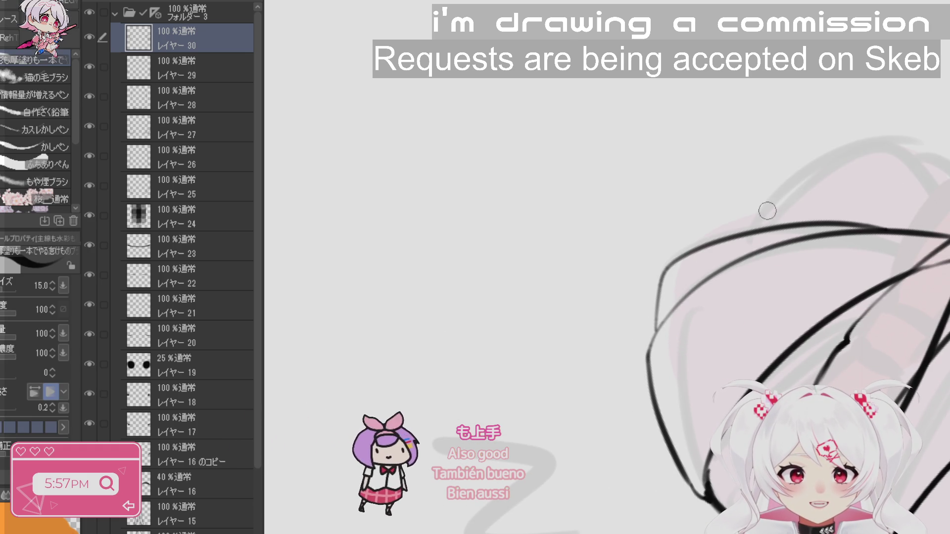
drag(779, 190, 883, 139)
key(ctrl+z)
drag(748, 229, 889, 140)
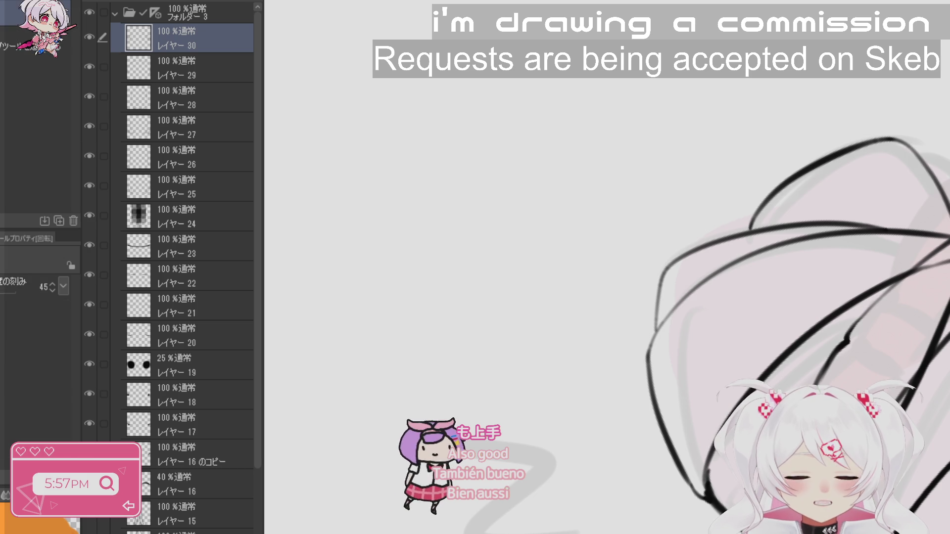
scroll(607, 386, down, 3)
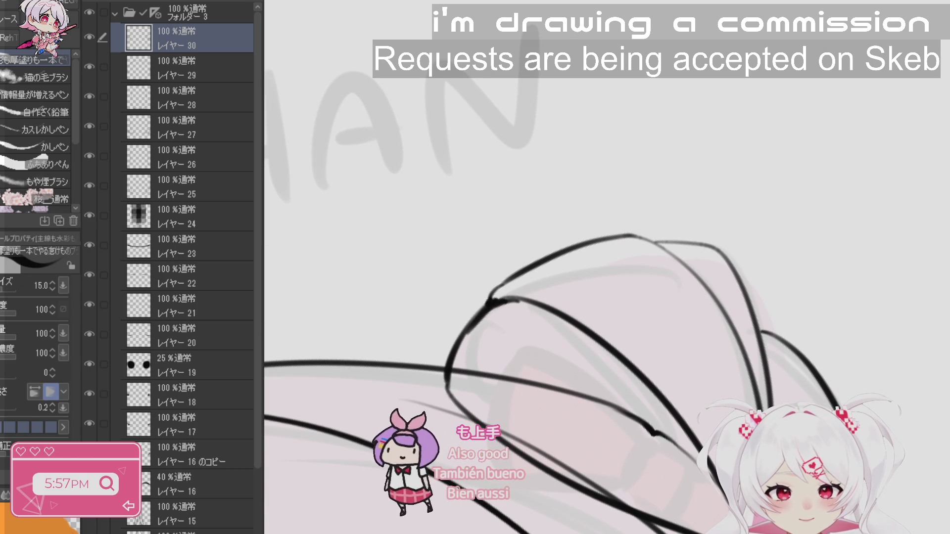
scroll(930, 476, up, 5)
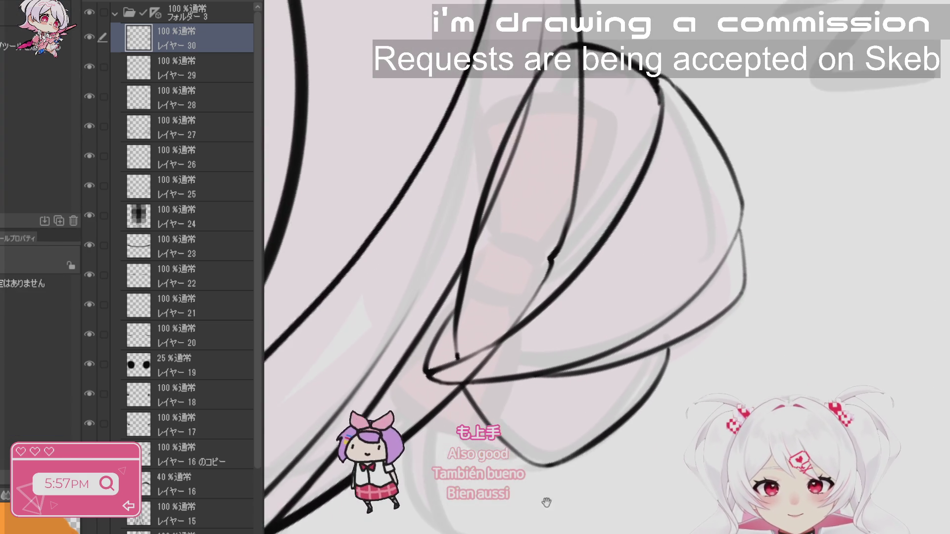
- Add a side hair line running down and right, then zoom out and rotate to check the face
drag(499, 318, 564, 384)
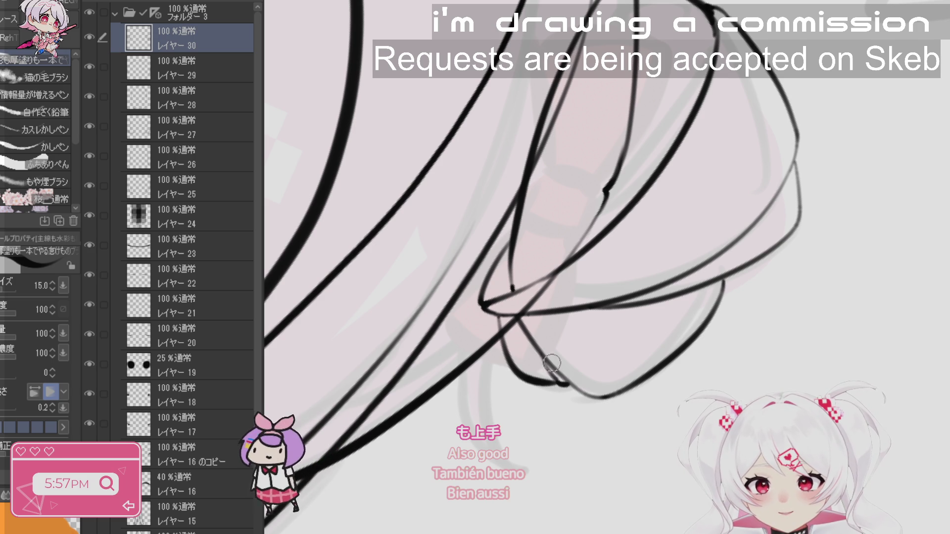
scroll(551, 364, down, 5)
mouse_move(552, 364)
mouse_down()
mouse_move(871, 190)
mouse_move(698, 457)
mouse_move(638, 316)
mouse_up()
scroll(743, 386, up, 3)
scroll(636, 312, up, 3)
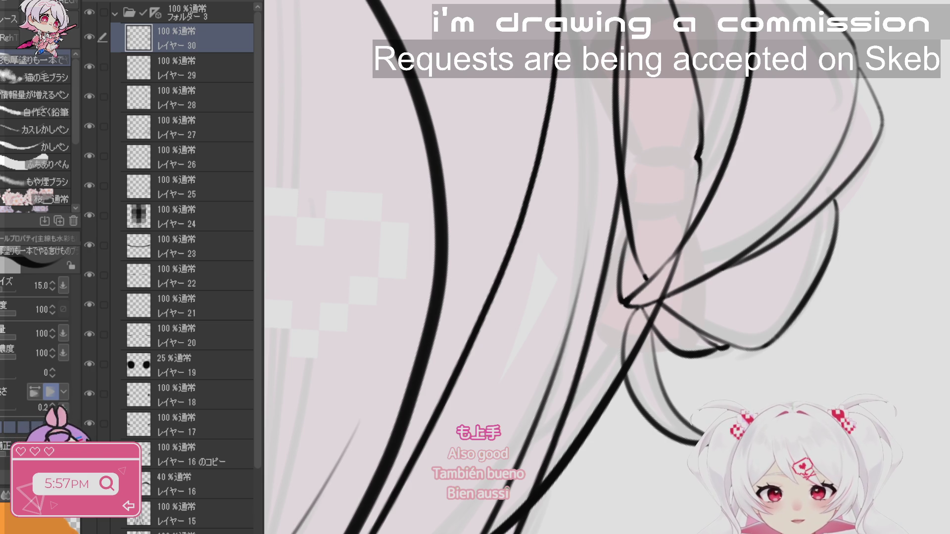
key(ctrl+minus)
mouse_move(703, 208)
mouse_down()
mouse_move(772, 84)
mouse_move(647, 40)
mouse_up()
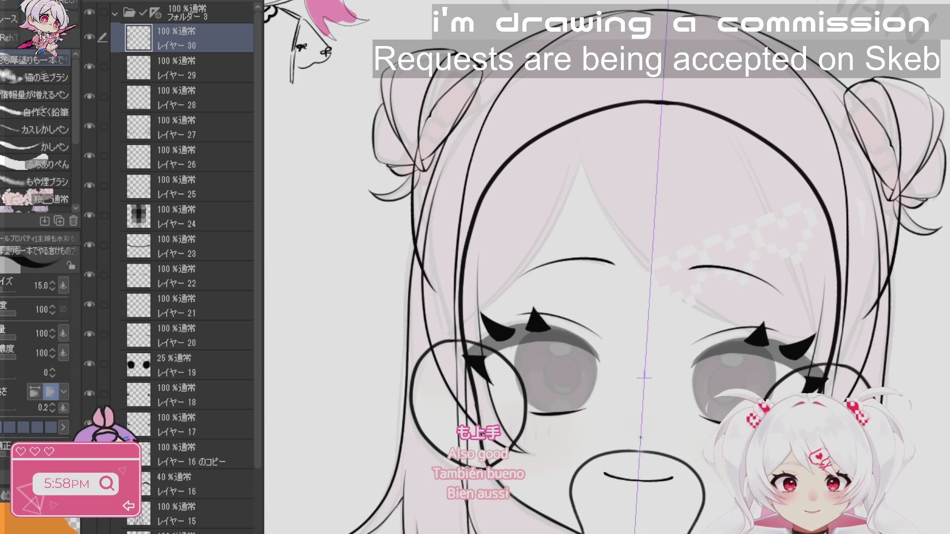
- On a new layer, ink curling hair wisps reaching up under the bun, then add レイヤー32
click(168, 74)
key(ctrl+shift+n)
scroll(391, 235, up, 4)
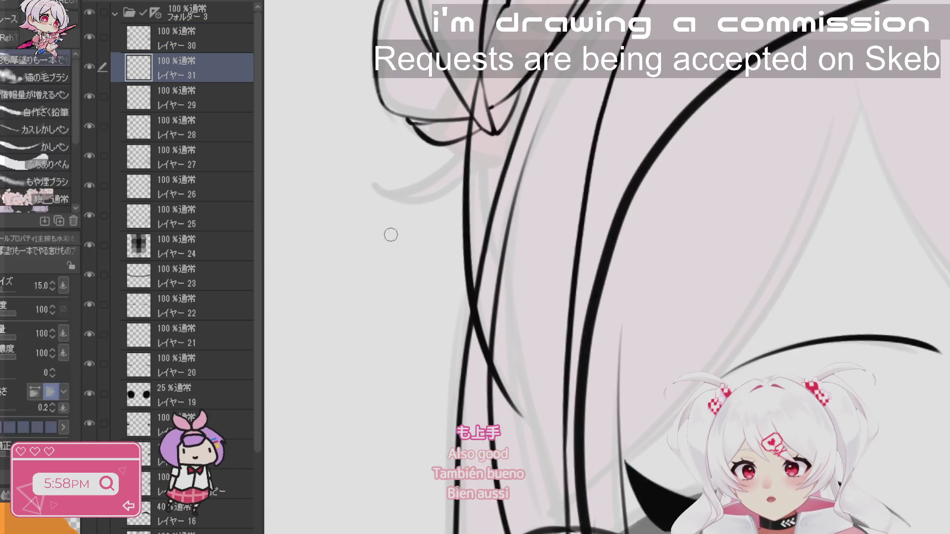
drag(391, 235, 512, 261)
mouse_move(596, 155)
mouse_down()
mouse_move(492, 203)
mouse_move(616, 151)
mouse_up()
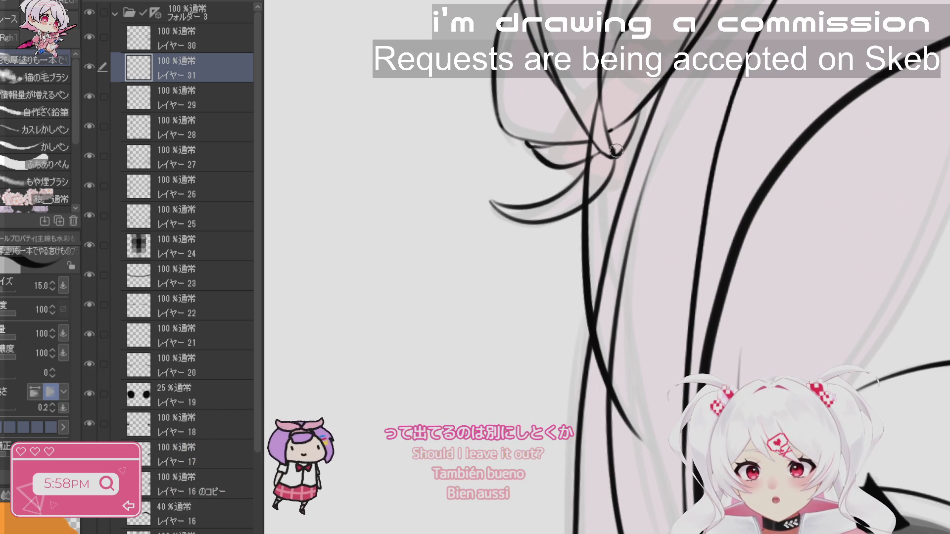
click(617, 123)
drag(563, 183, 599, 127)
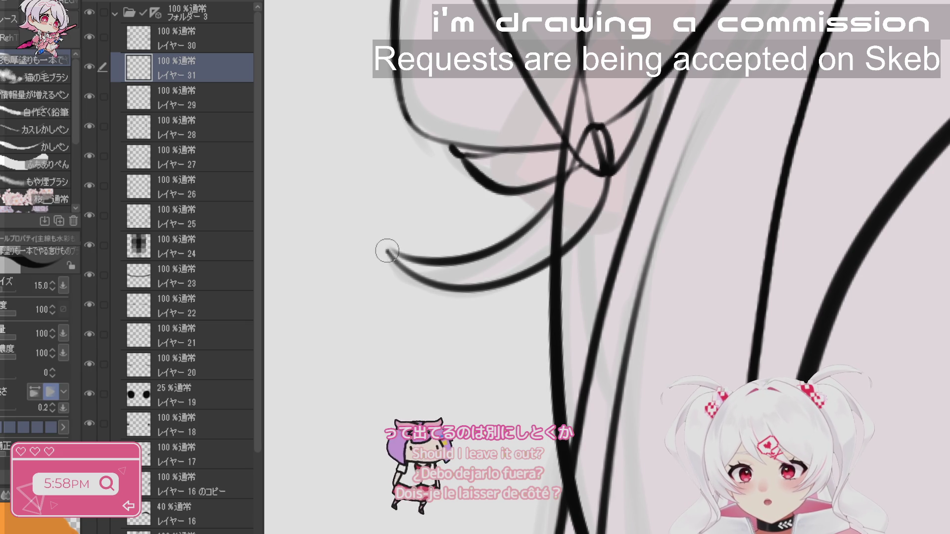
scroll(700, 435, down, 3)
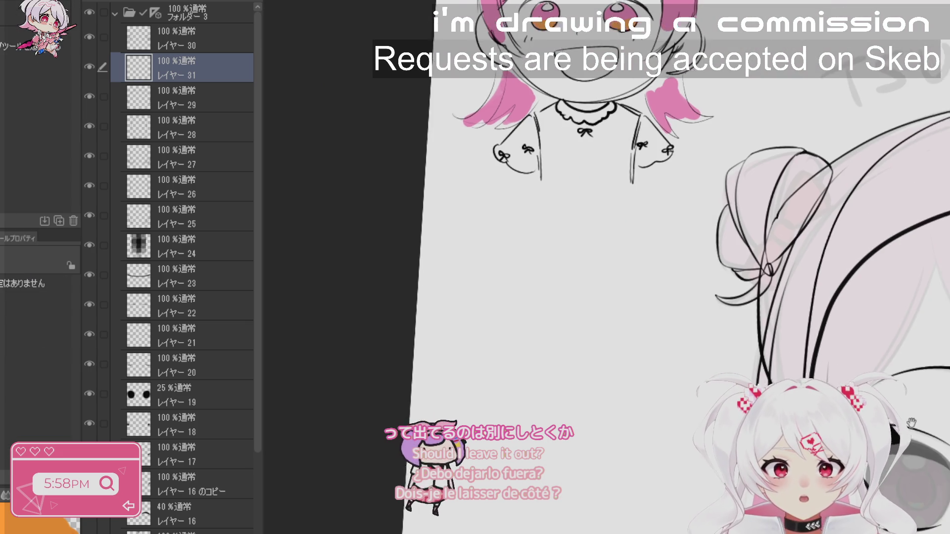
scroll(699, 435, down, 3)
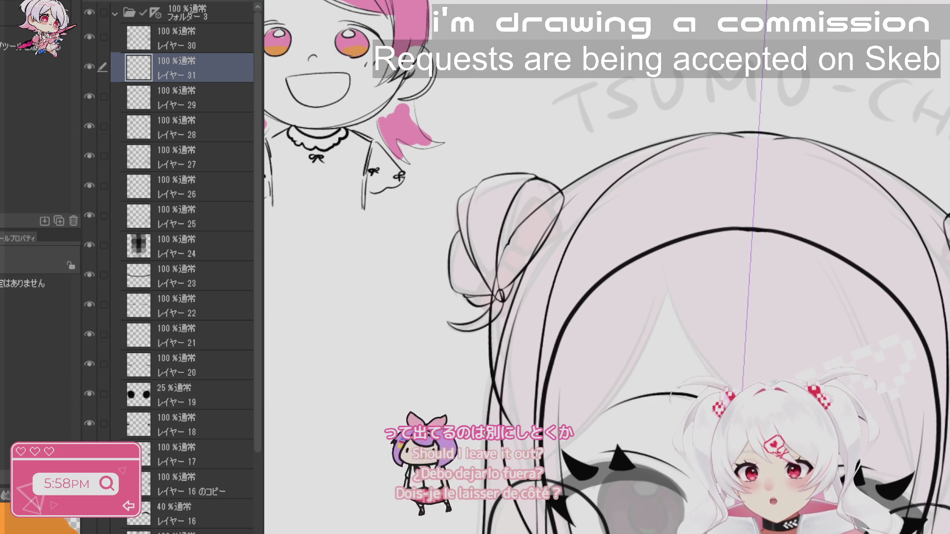
key(ctrl+shift+n)
click(608, 88)
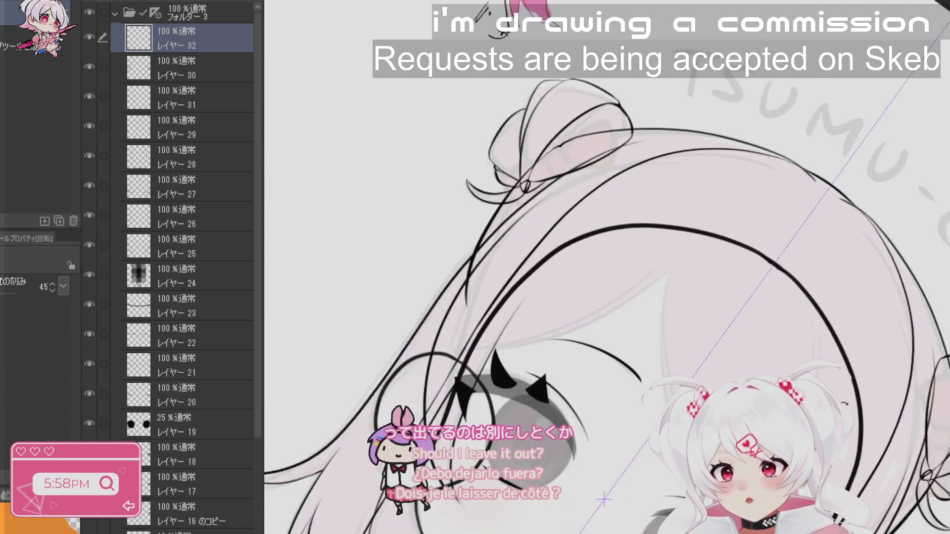
- Ink the bow's top edge, right wing and lower edge on the hair bun
click(609, 88)
key(p)
mouse_move(520, 178)
mouse_down()
mouse_move(592, 167)
mouse_move(589, 245)
mouse_move(518, 193)
mouse_move(519, 258)
mouse_move(569, 258)
mouse_move(592, 248)
mouse_up()
mouse_move(594, 166)
mouse_down()
mouse_move(772, 141)
mouse_move(790, 168)
mouse_move(743, 289)
mouse_up()
mouse_move(594, 260)
mouse_down()
mouse_move(712, 303)
mouse_move(741, 293)
mouse_up()
key(ctrl+z)
drag(596, 261, 729, 297)
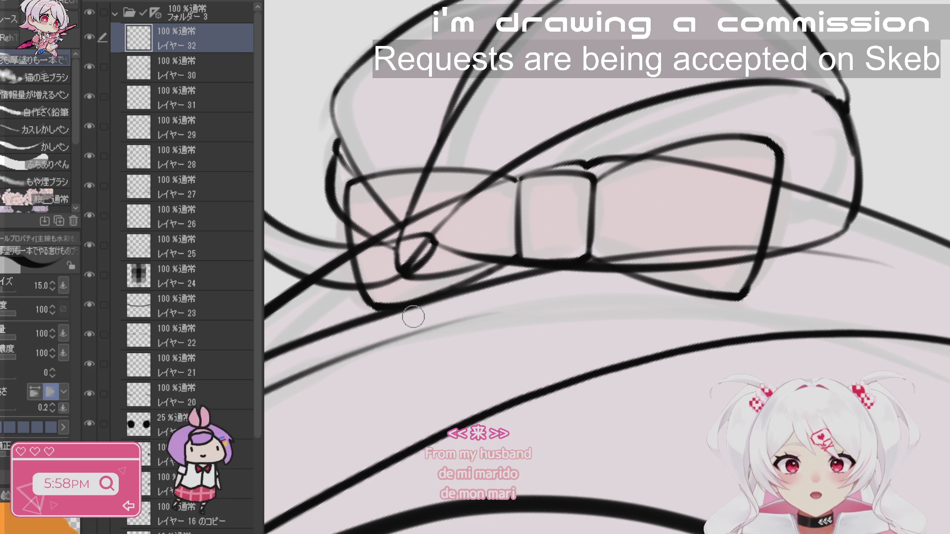
- Add small loops inside the bow's right and left wings, then check the whole page
mouse_move(598, 209)
mouse_down()
mouse_move(626, 211)
mouse_move(596, 209)
mouse_up()
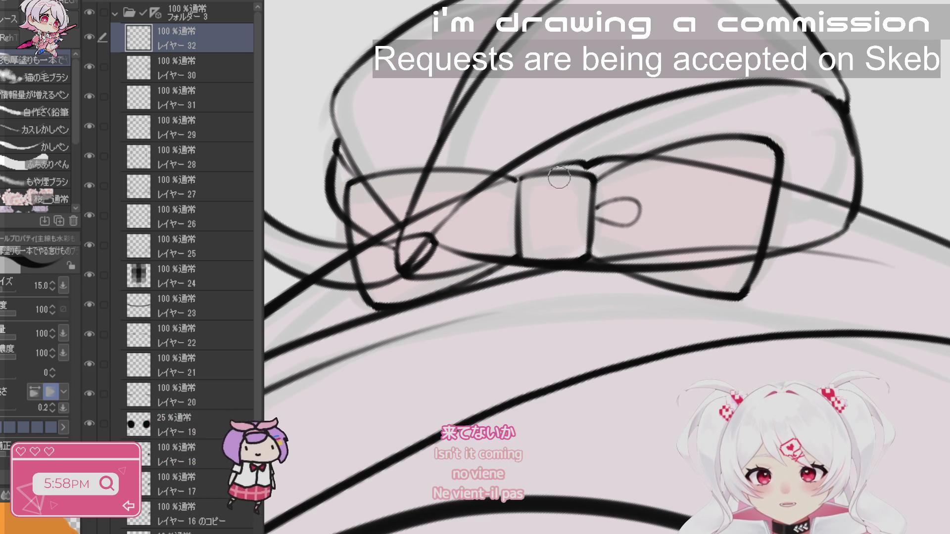
drag(515, 213, 510, 231)
key(ctrl+z)
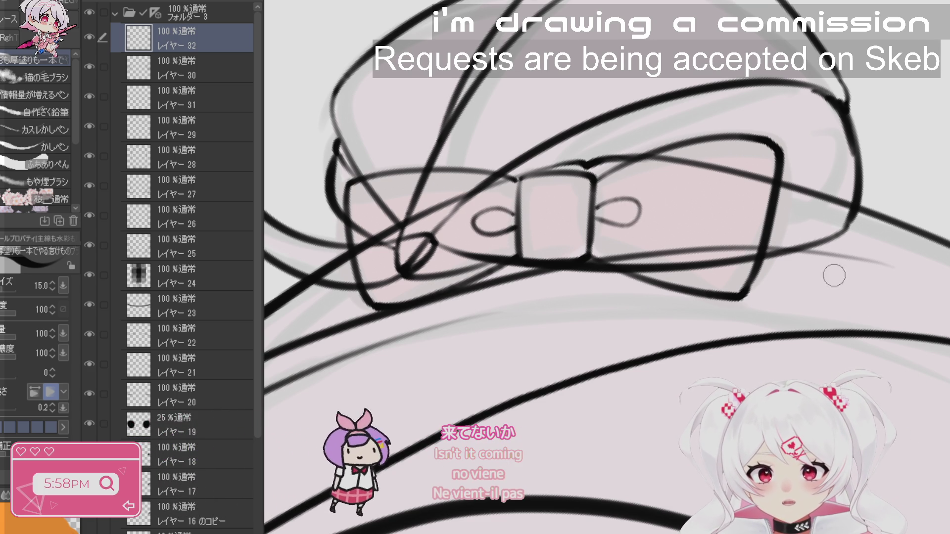
key(ctrl+minus)
key(ctrl+plus)
key(ctrl+plus)
key(ctrl+plus)
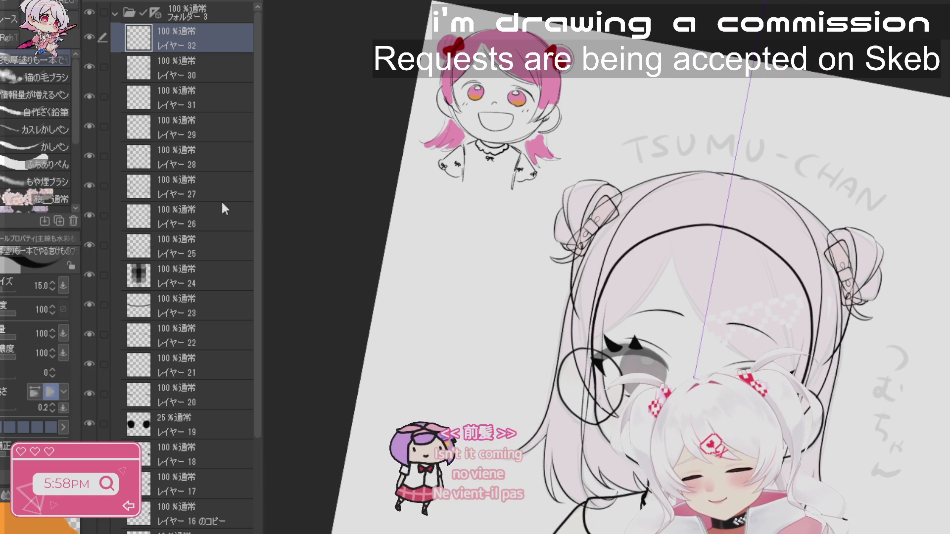
- Make Layer 28 active, add a new layer above it, and draw a thin curved bangs strand
drag(221, 67, 218, 137)
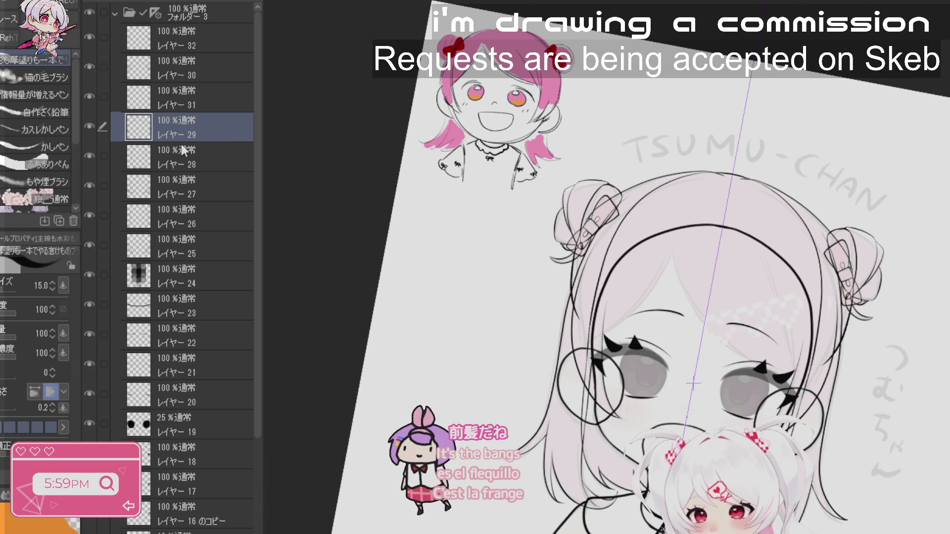
click(205, 159)
key(ctrl+shift+n)
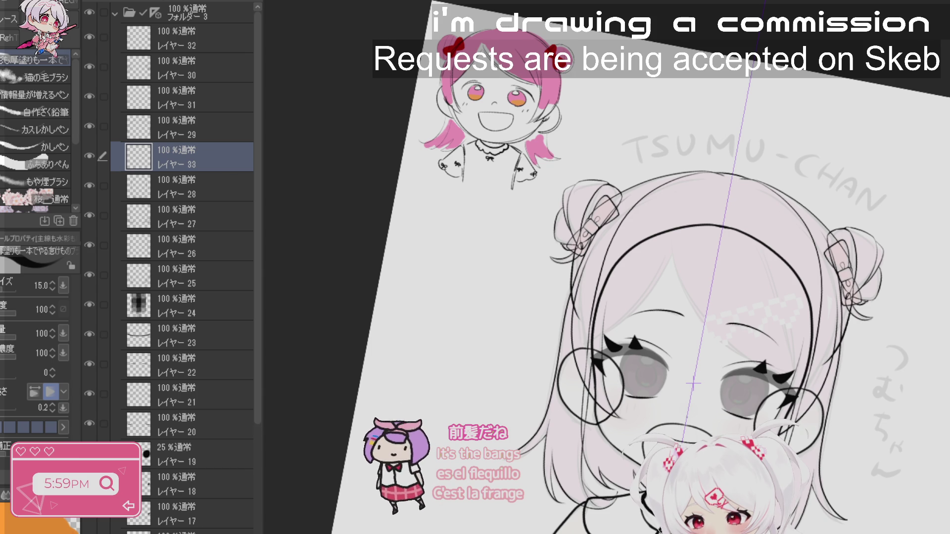
scroll(693, 384, up, 2)
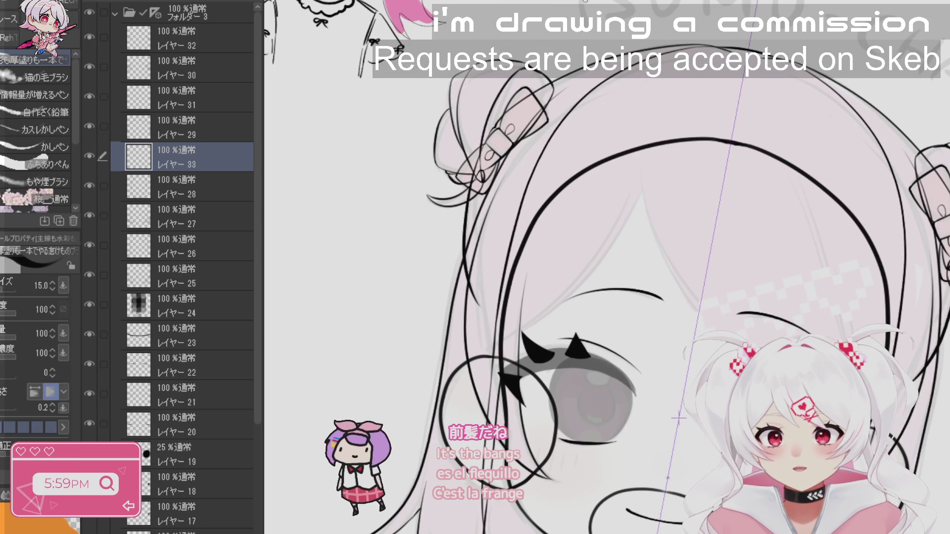
scroll(594, 346, down, 3)
mouse_move(914, 340)
mouse_down()
mouse_move(851, 208)
mouse_move(752, 109)
mouse_move(674, 53)
mouse_move(663, 304)
mouse_move(677, 331)
mouse_up()
key(ctrl+z)
mouse_move(651, 77)
mouse_down()
mouse_move(637, 201)
mouse_move(681, 327)
mouse_up()
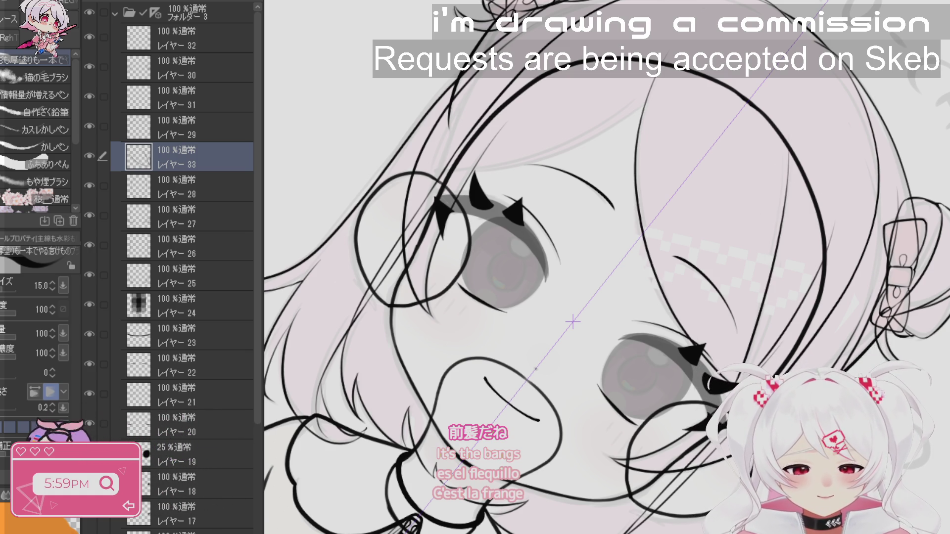
- Extend a bangs strand down beside the eye, angling the canvas for comfortable strokes
scroll(737, 411, up, 3)
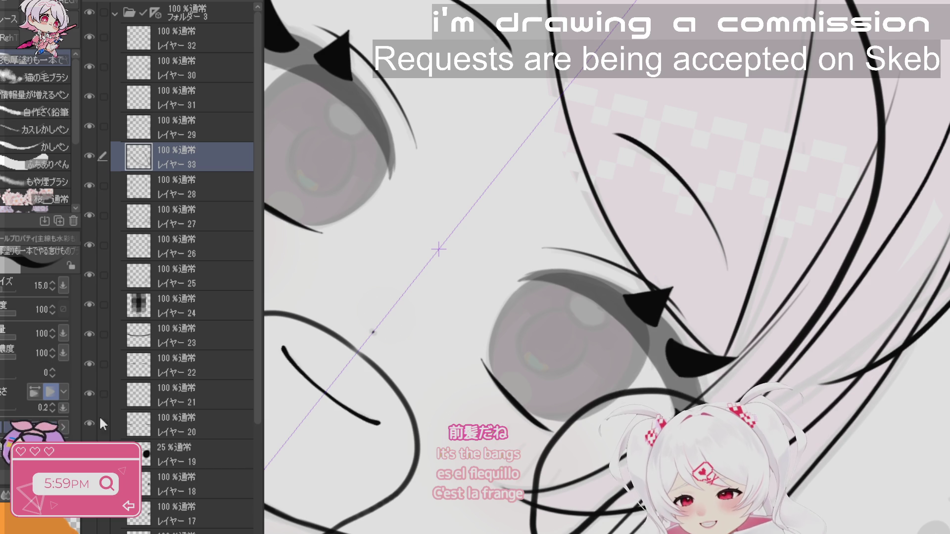
drag(643, 248, 678, 311)
drag(931, 80, 800, 149)
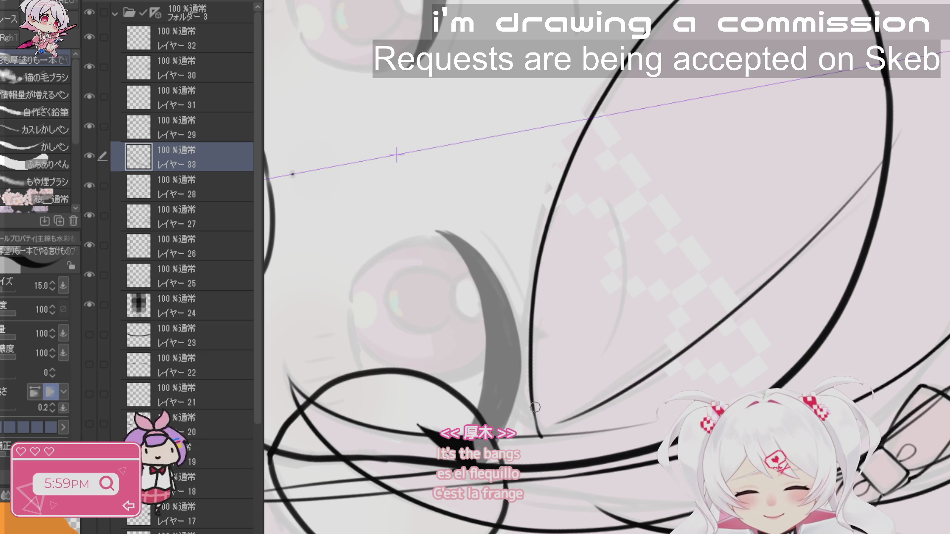
mouse_move(530, 397)
mouse_down()
mouse_move(539, 434)
mouse_move(569, 420)
mouse_up()
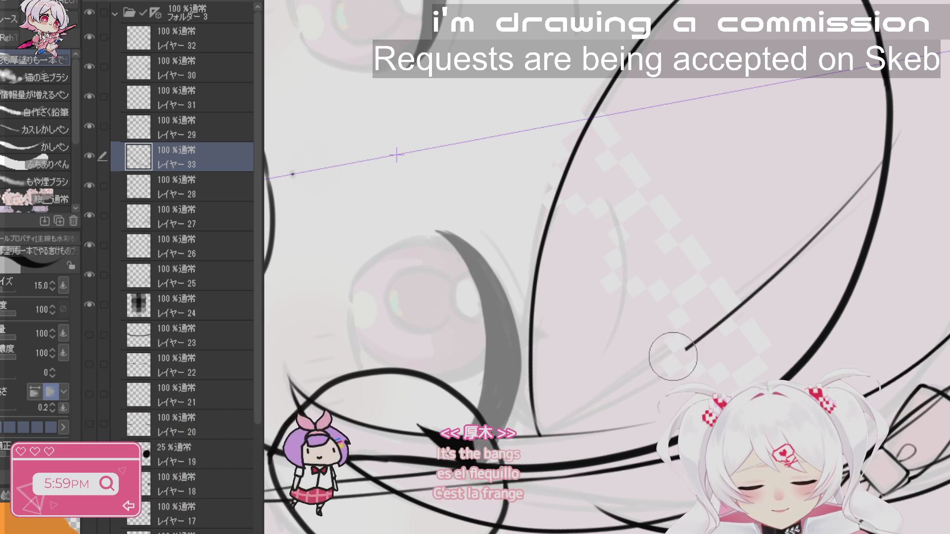
key(r)
mouse_move(631, 445)
mouse_down()
mouse_move(662, 511)
mouse_move(792, 396)
mouse_move(901, 266)
mouse_up()
key(b)
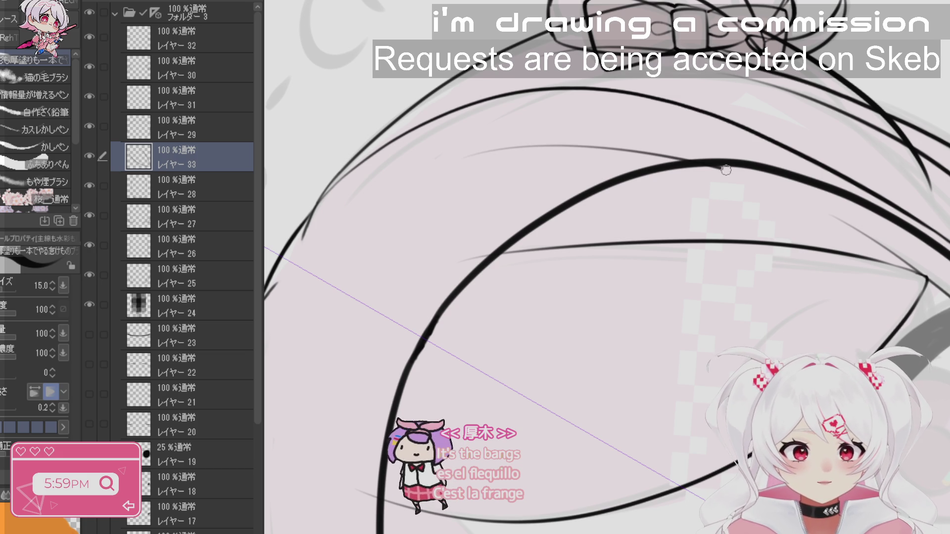
key(r)
drag(483, 179, 494, 243)
key(b)
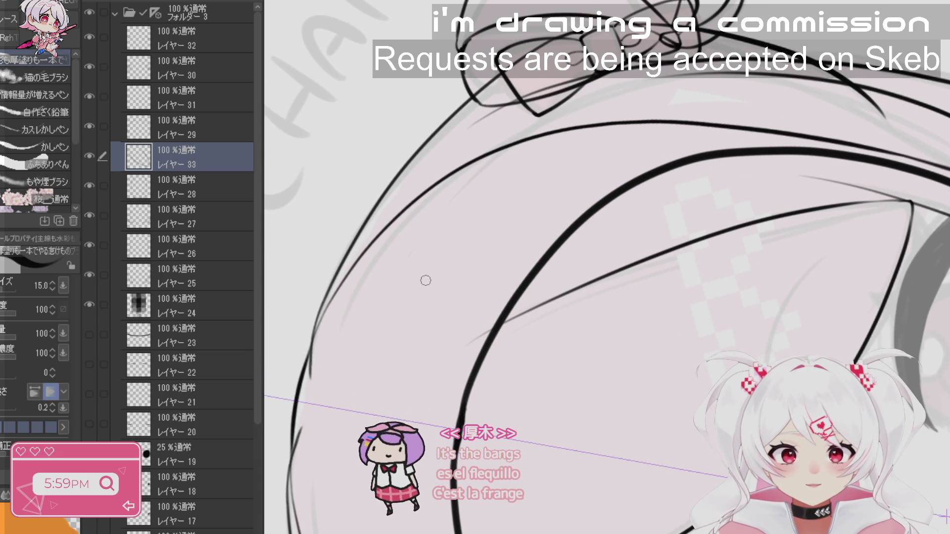
- Draw a thin bangs strand across the forehead with a short tip near the lashes, then add another layer
mouse_move(556, 252)
mouse_down()
mouse_move(784, 186)
mouse_move(862, 180)
mouse_up()
key(ctrl+z)
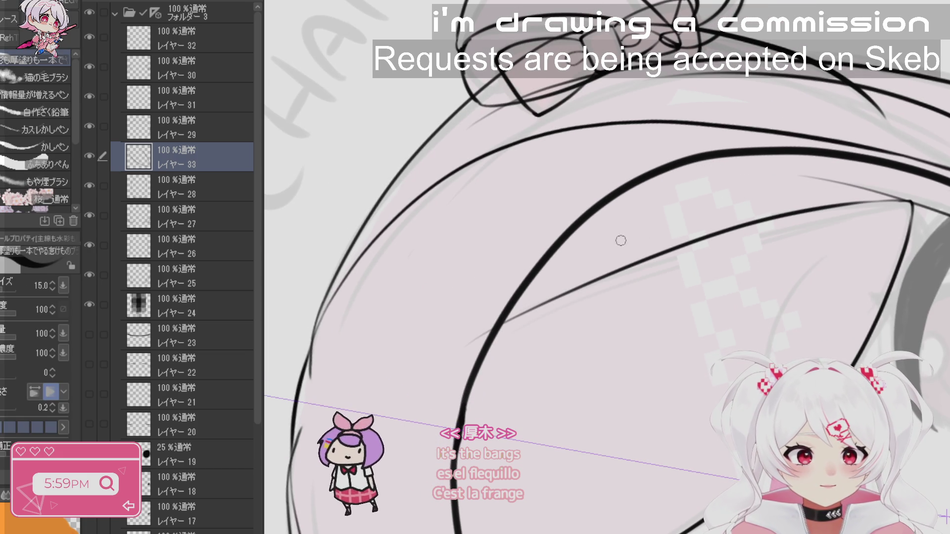
mouse_move(628, 223)
mouse_down()
mouse_move(909, 188)
mouse_move(643, 178)
mouse_move(401, 152)
mouse_move(510, 374)
mouse_up()
key(r)
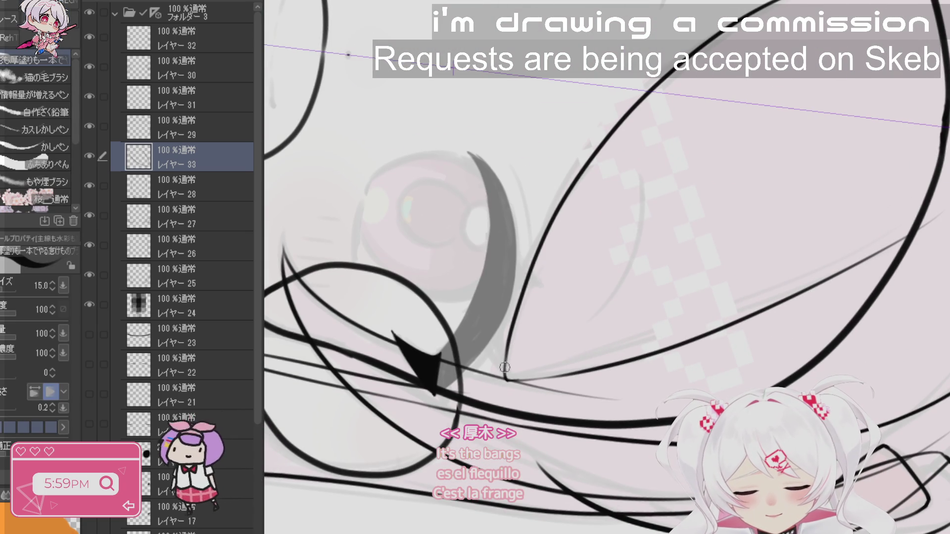
drag(520, 436, 548, 393)
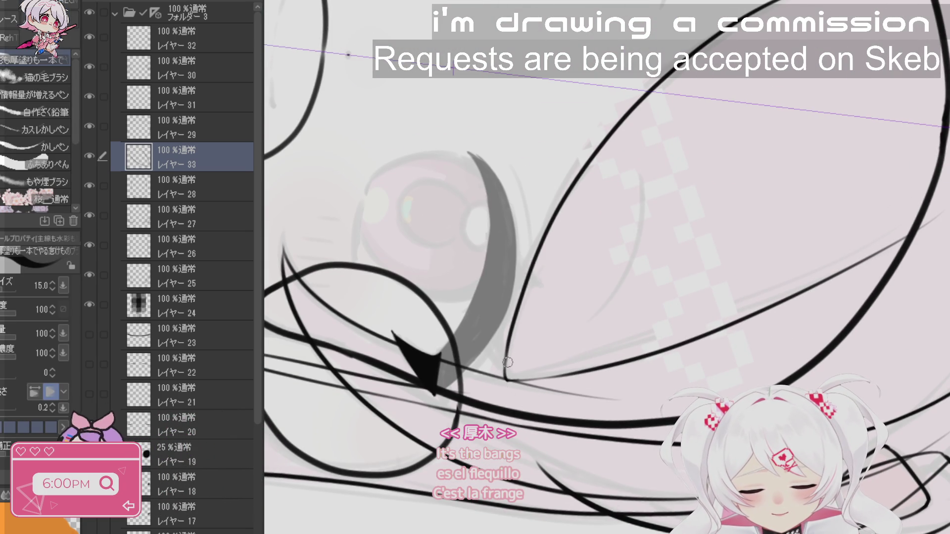
drag(348, 54, 768, 190)
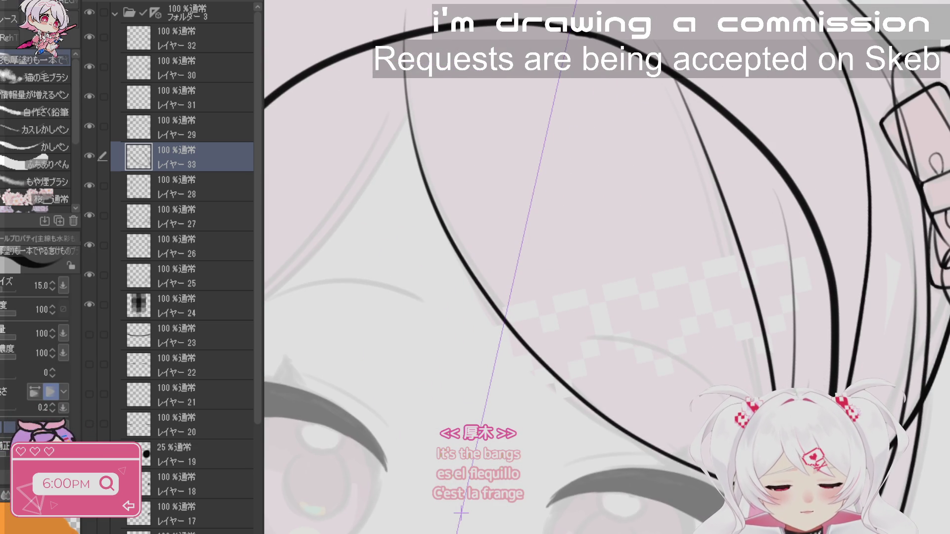
scroll(461, 513, down, 5)
mouse_move(461, 514)
mouse_down()
mouse_move(635, 478)
mouse_move(682, 246)
mouse_up()
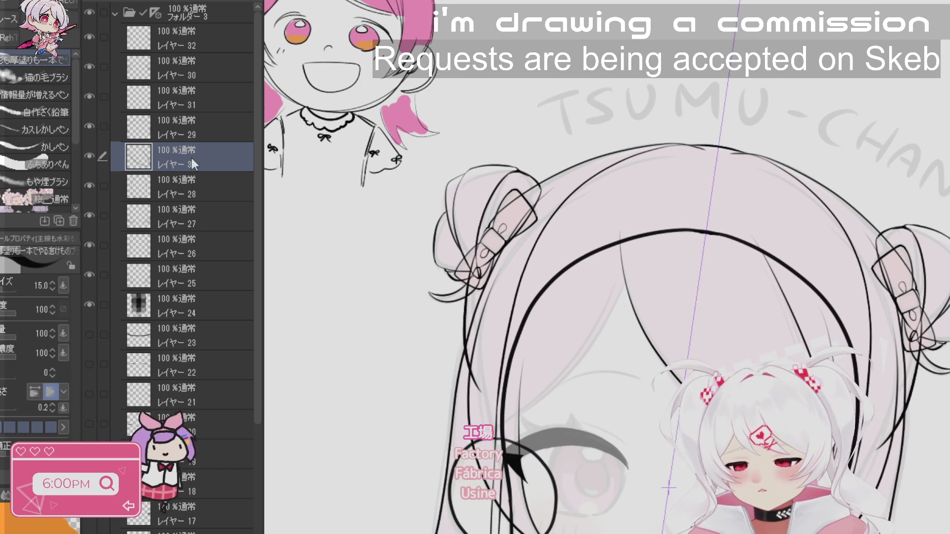
key(ctrl+shift+n)
- Ink a long curved hair strand down the side of the face, retrying it until it sits right
mouse_move(625, 475)
mouse_down()
mouse_move(542, 127)
mouse_move(522, 202)
mouse_move(530, 339)
mouse_up()
key(ctrl+z)
drag(534, 138, 525, 173)
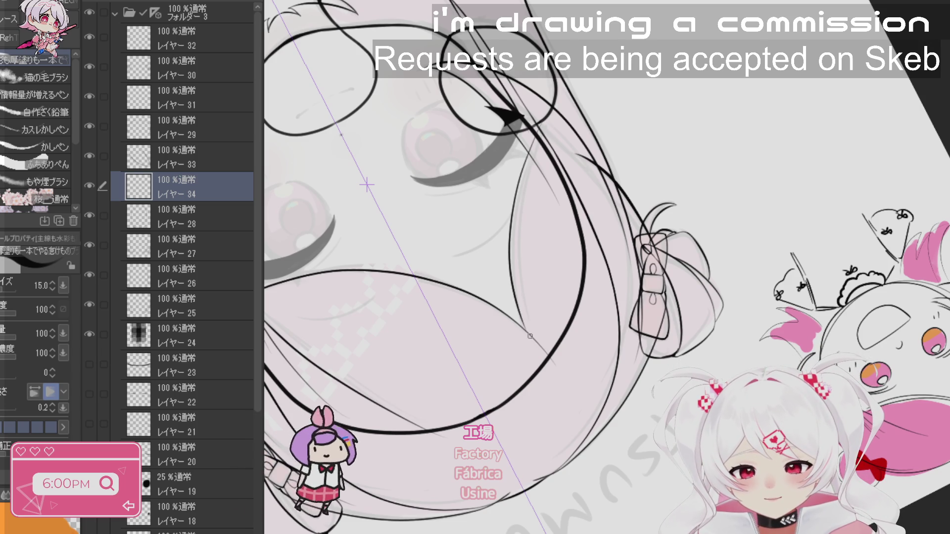
key(ctrl+z)
mouse_move(536, 139)
mouse_down()
mouse_move(518, 317)
mouse_move(527, 342)
mouse_up()
key(ctrl+z)
drag(541, 139, 531, 298)
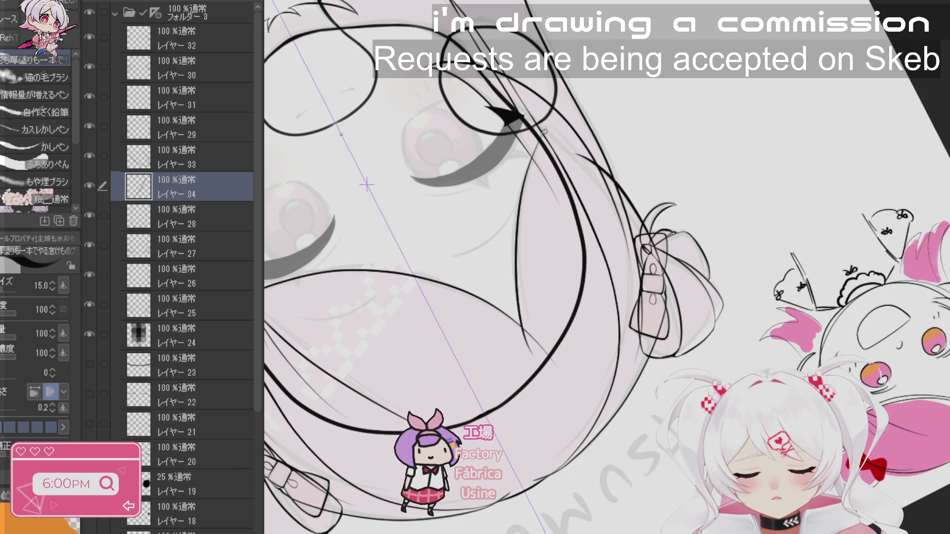
mouse_move(549, 489)
mouse_down()
mouse_move(761, 264)
mouse_move(741, 188)
mouse_up()
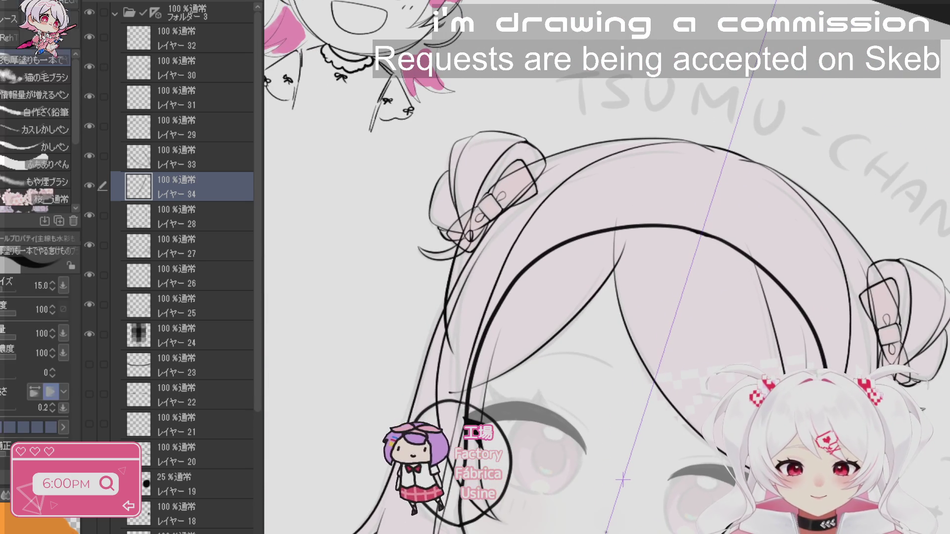